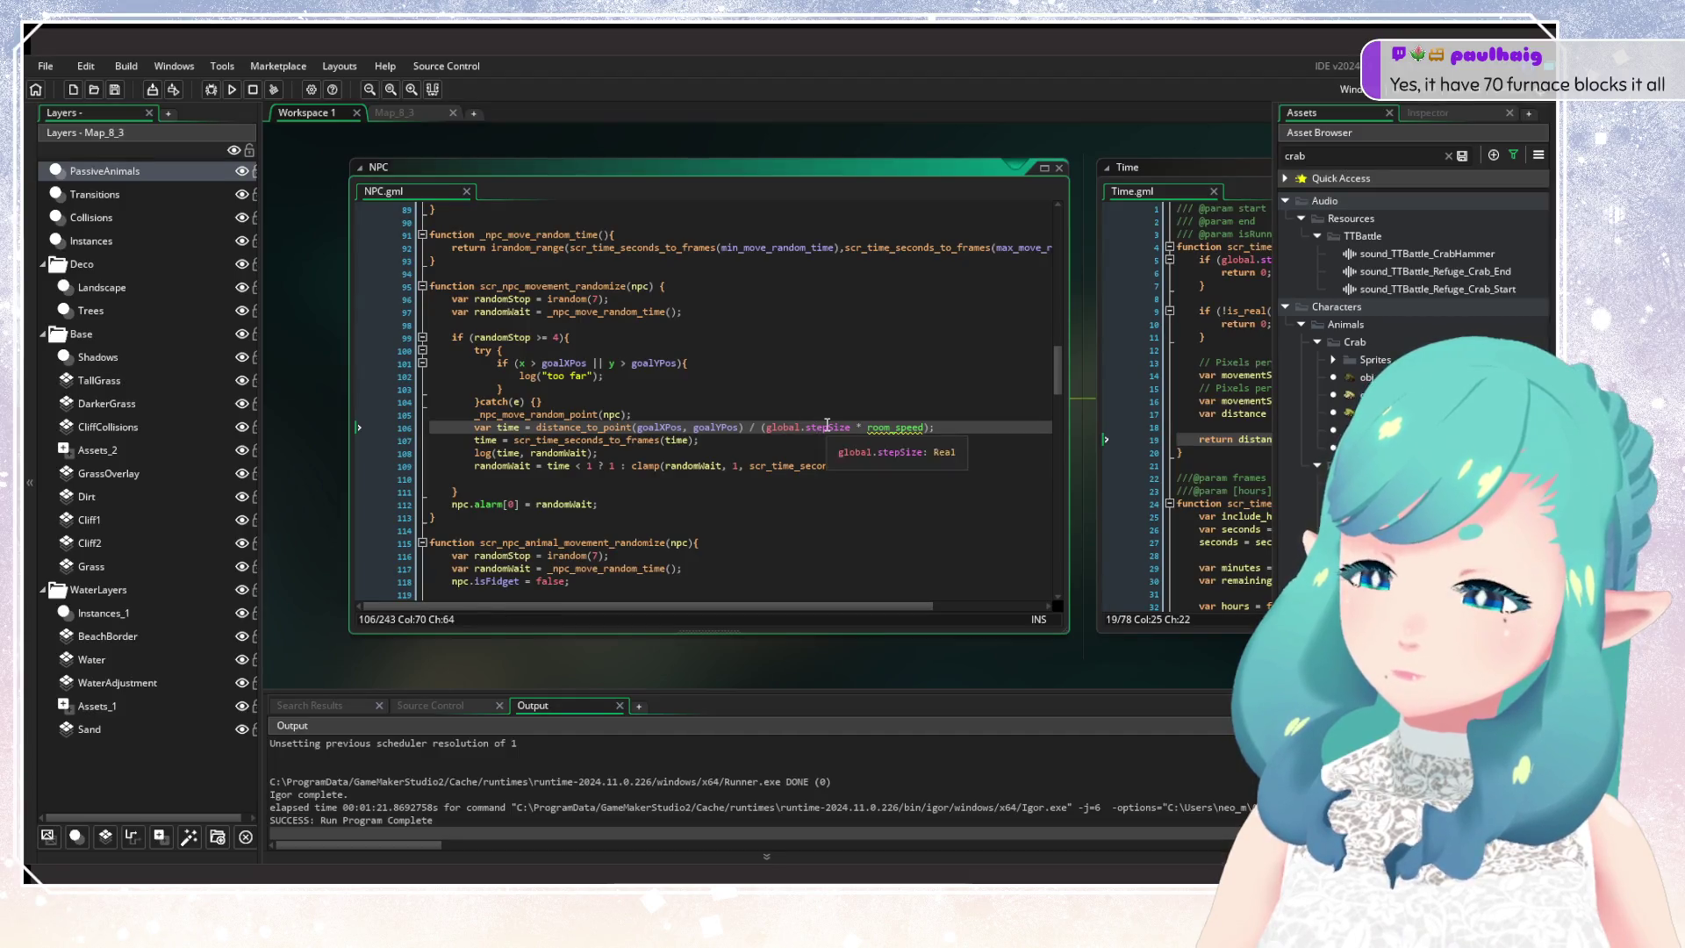
Step: Delete 'global.stepSize * ' from the travel-time divisor on line 106
double_click(827, 428)
left_click(880, 401)
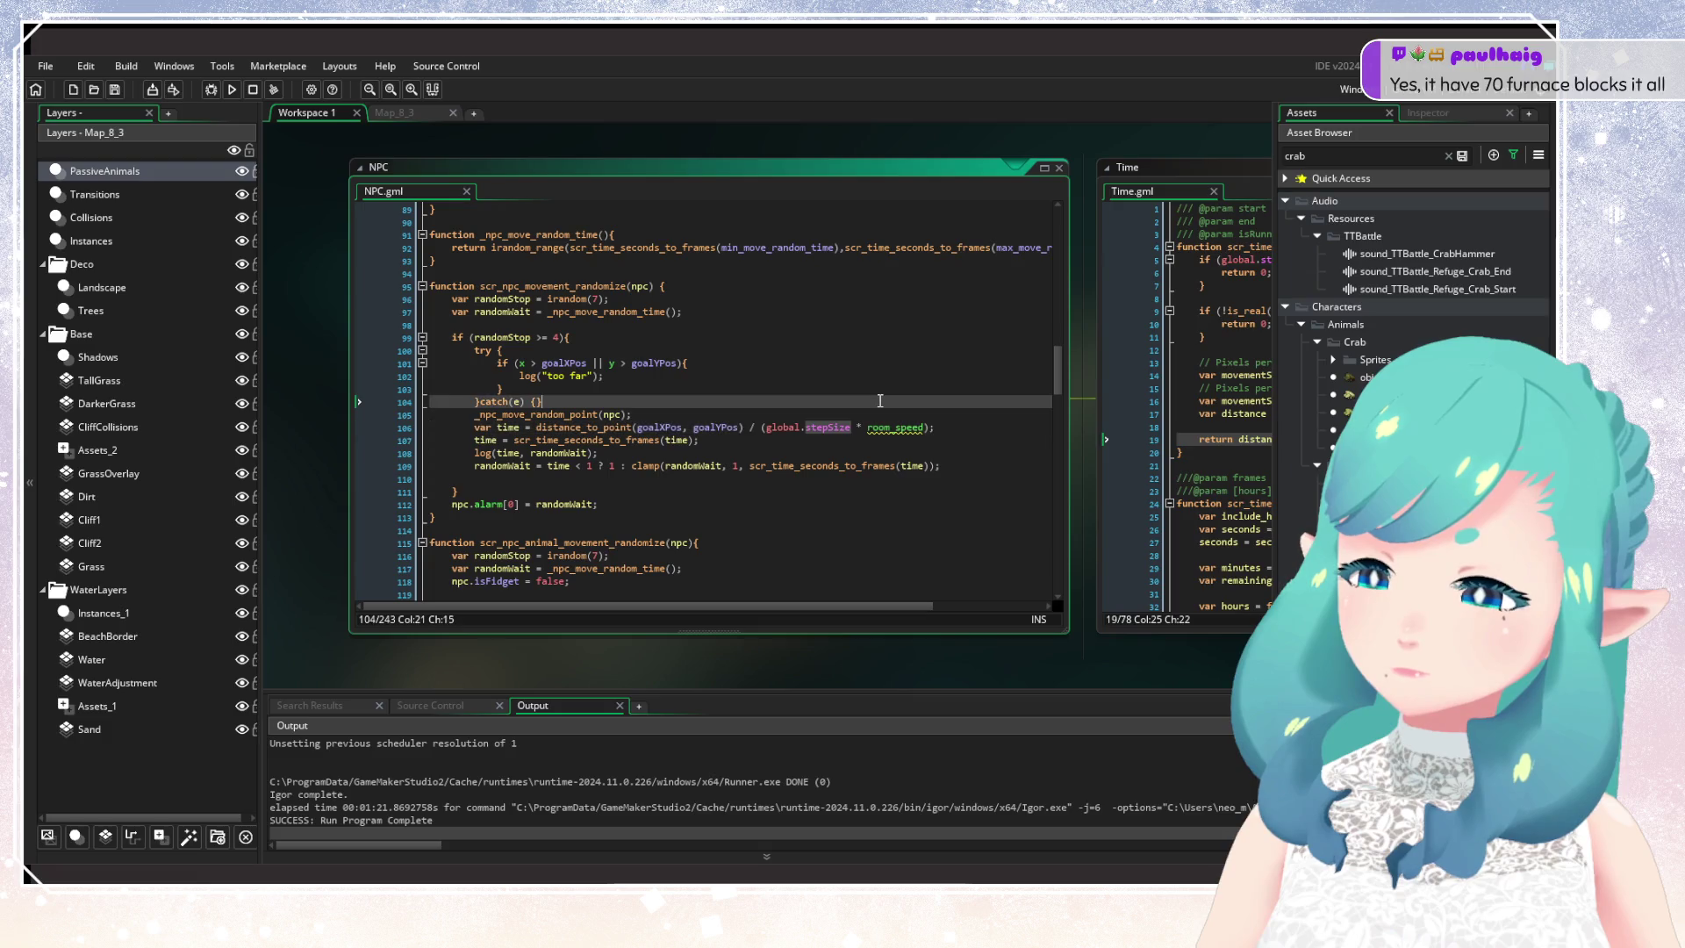
scroll(637, 427, "up", 2)
scroll(637, 427, "up", 2)
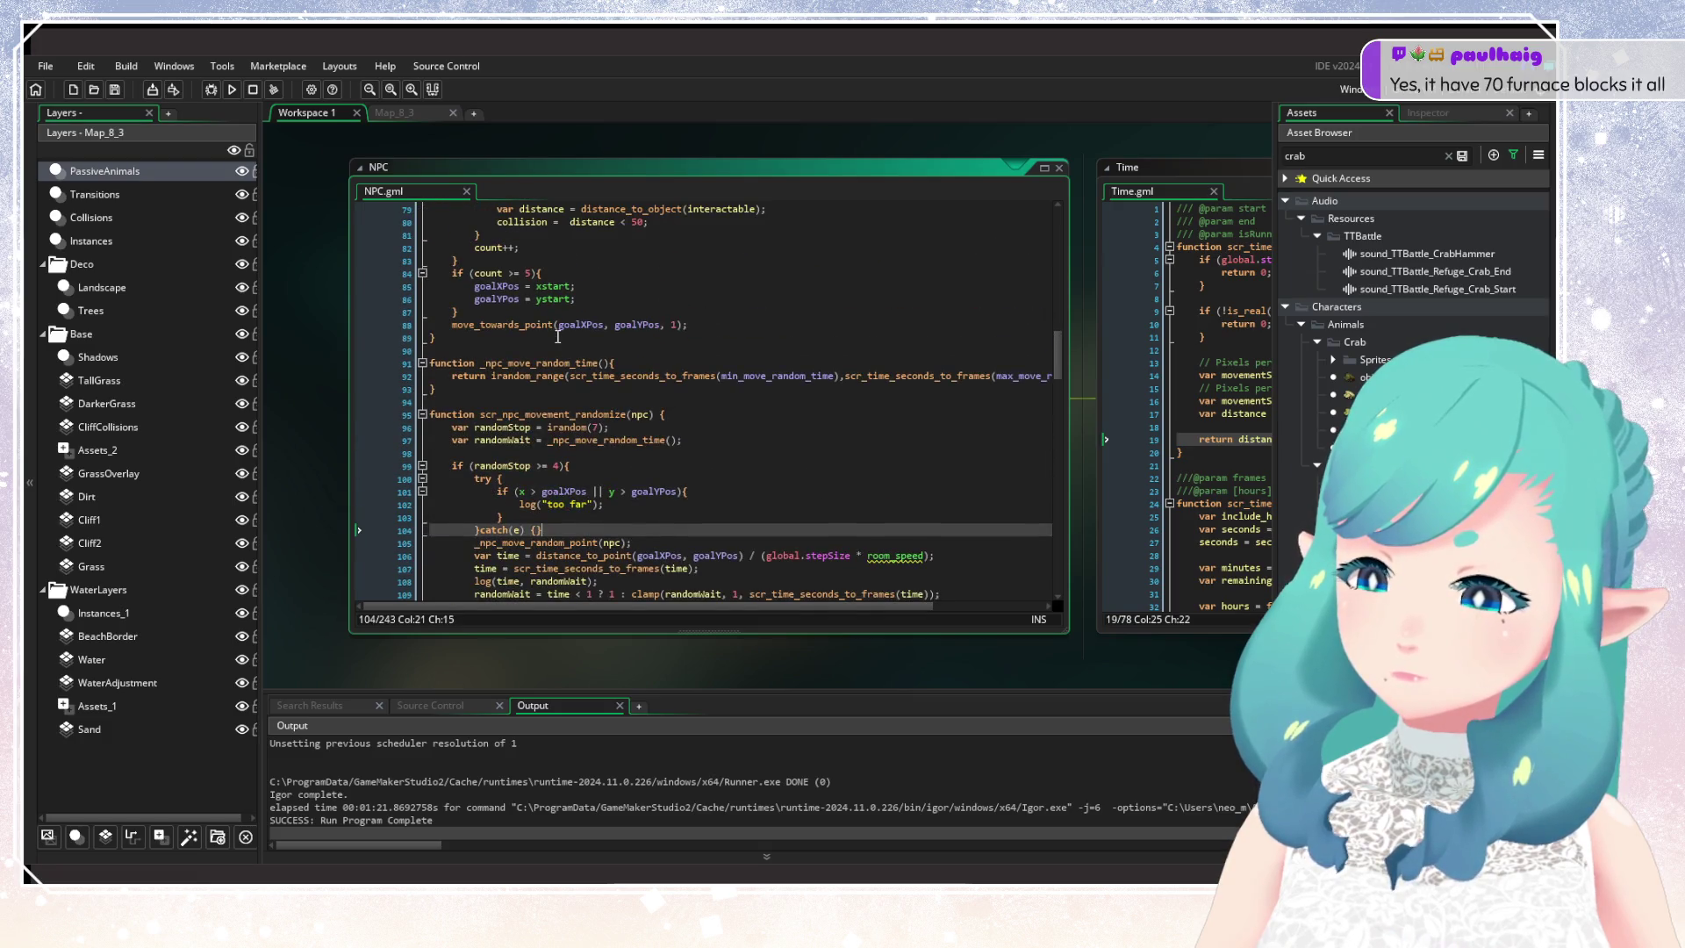
mouse_move(537, 323)
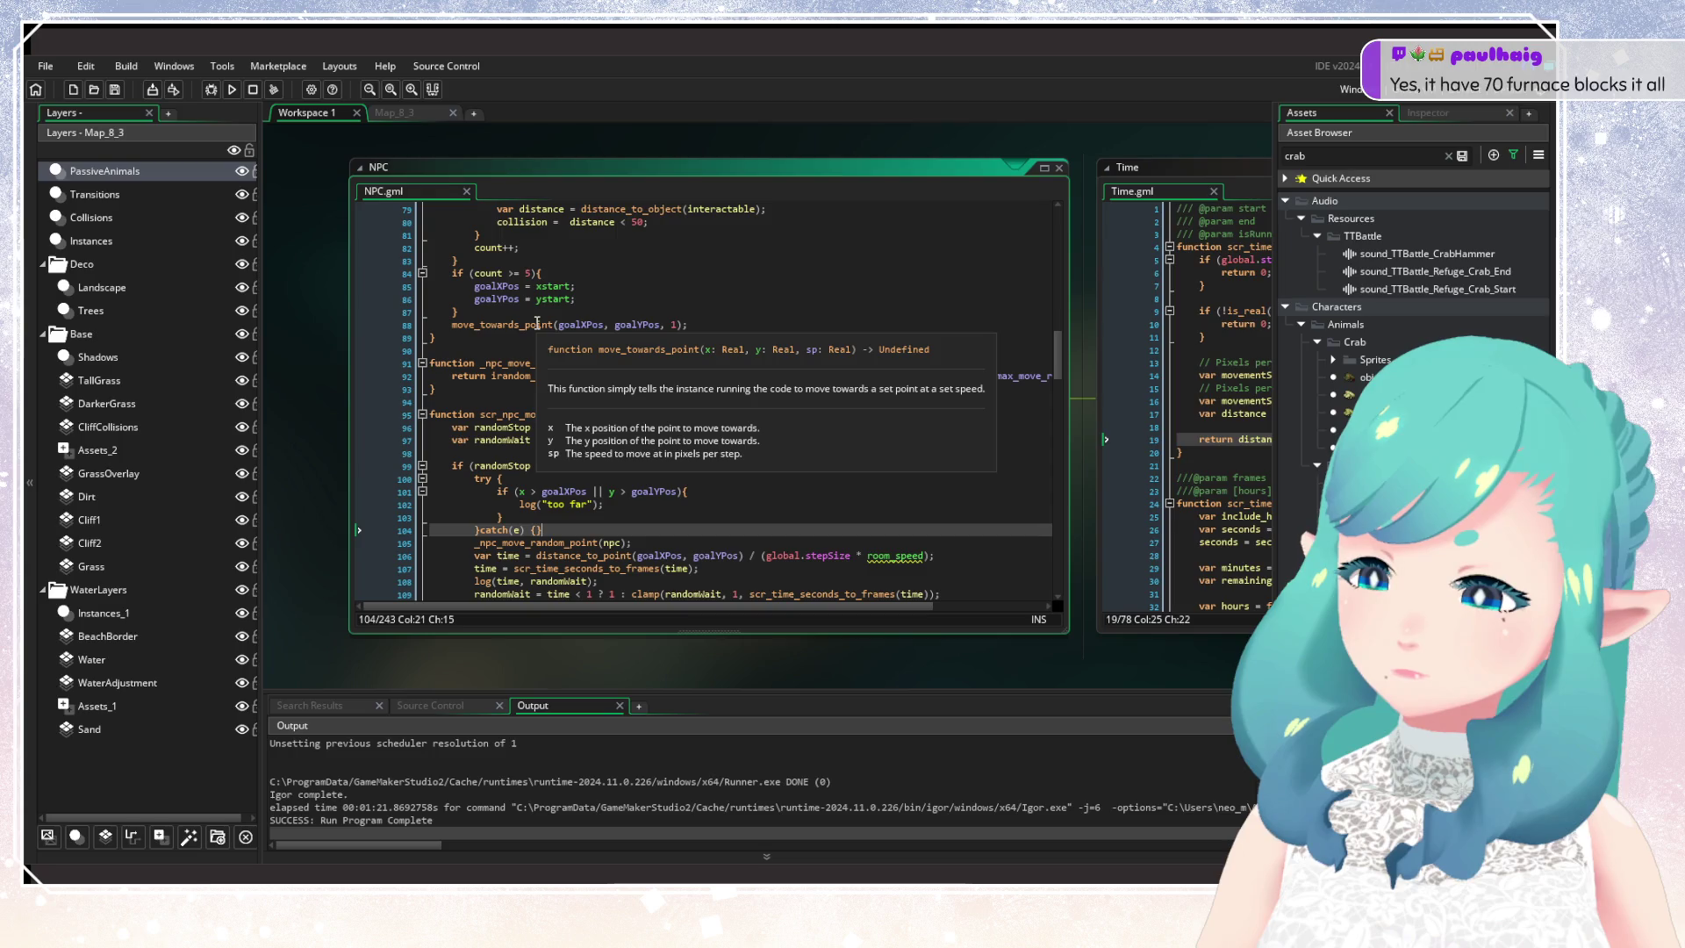
left_click_drag(766, 557, 924, 559)
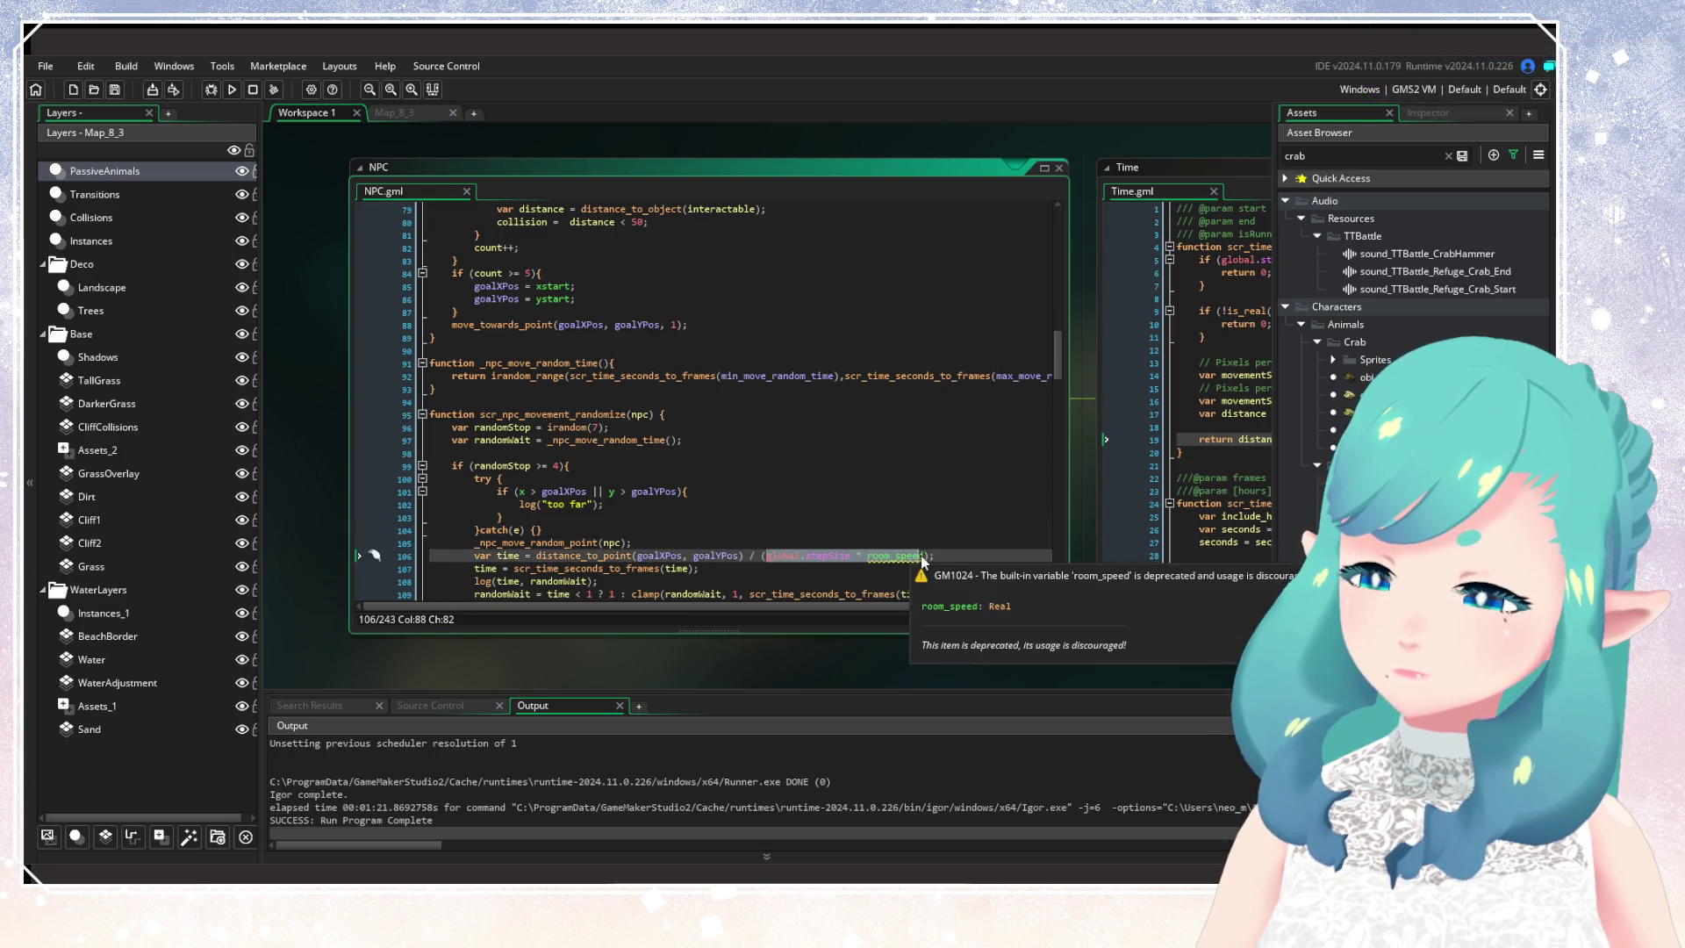
left_click(762, 541)
scroll(762, 529, "down", 1)
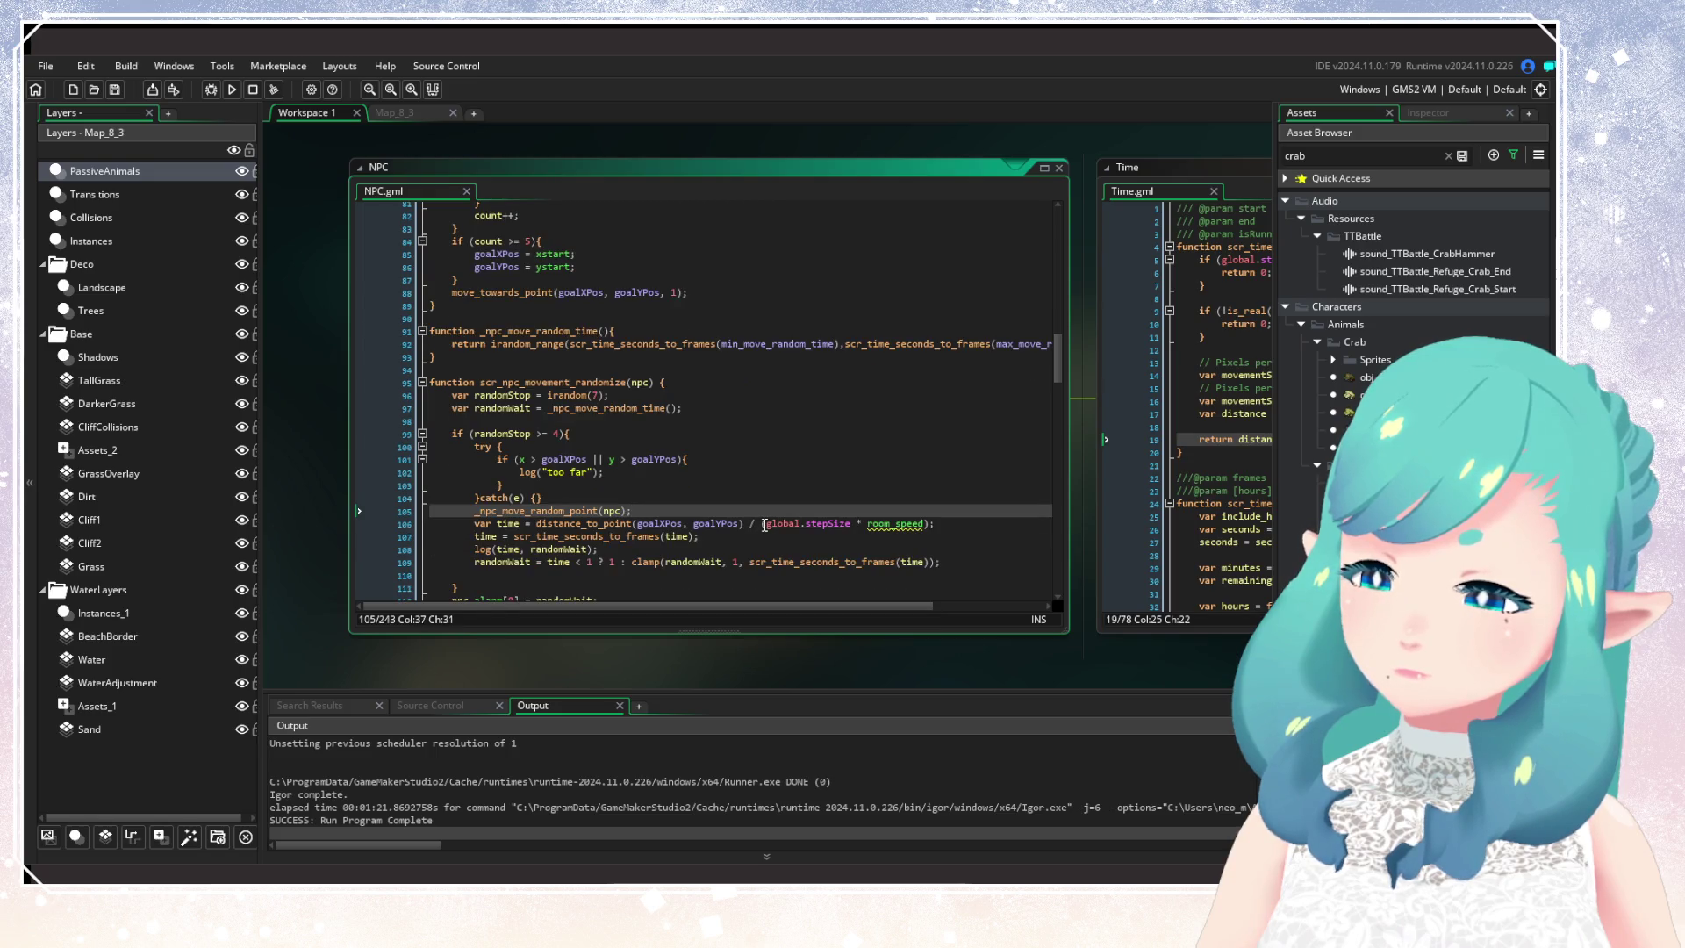
left_click_drag(862, 525, 784, 525)
key("BackSpace")
key("BackSpace")
key("BackSpace")
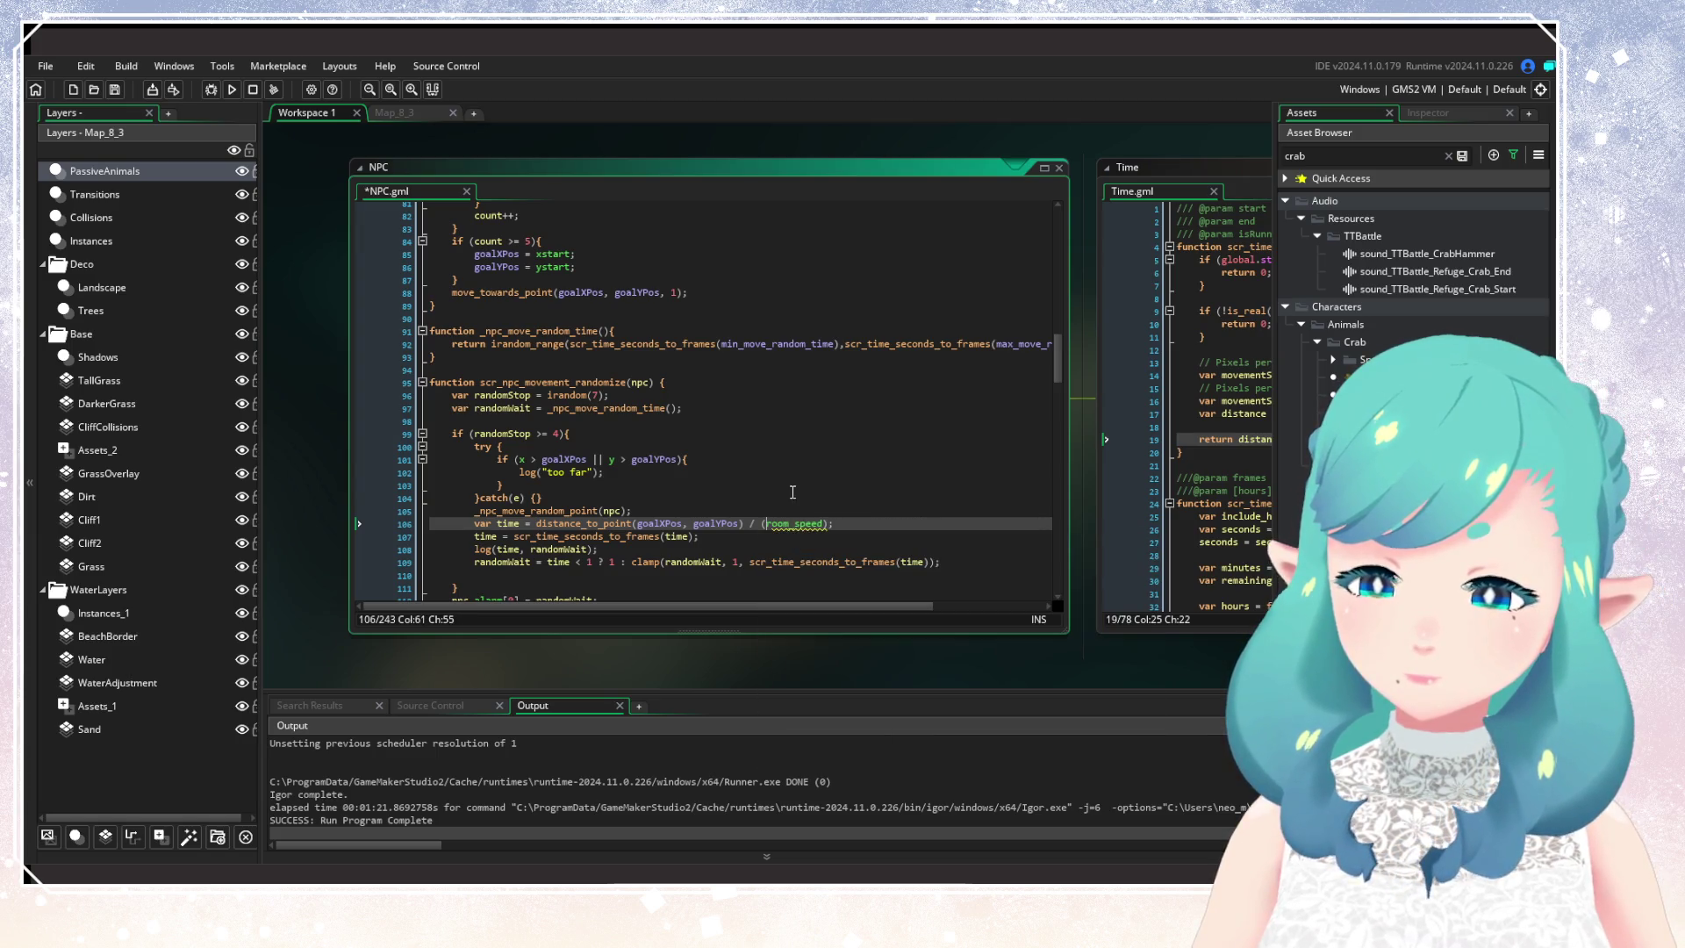
Step: Remove the parentheses around room_speed and save NPC.gml
key("Up")
key("Up")
key("Up")
left_click(828, 524)
key("BackSpace")
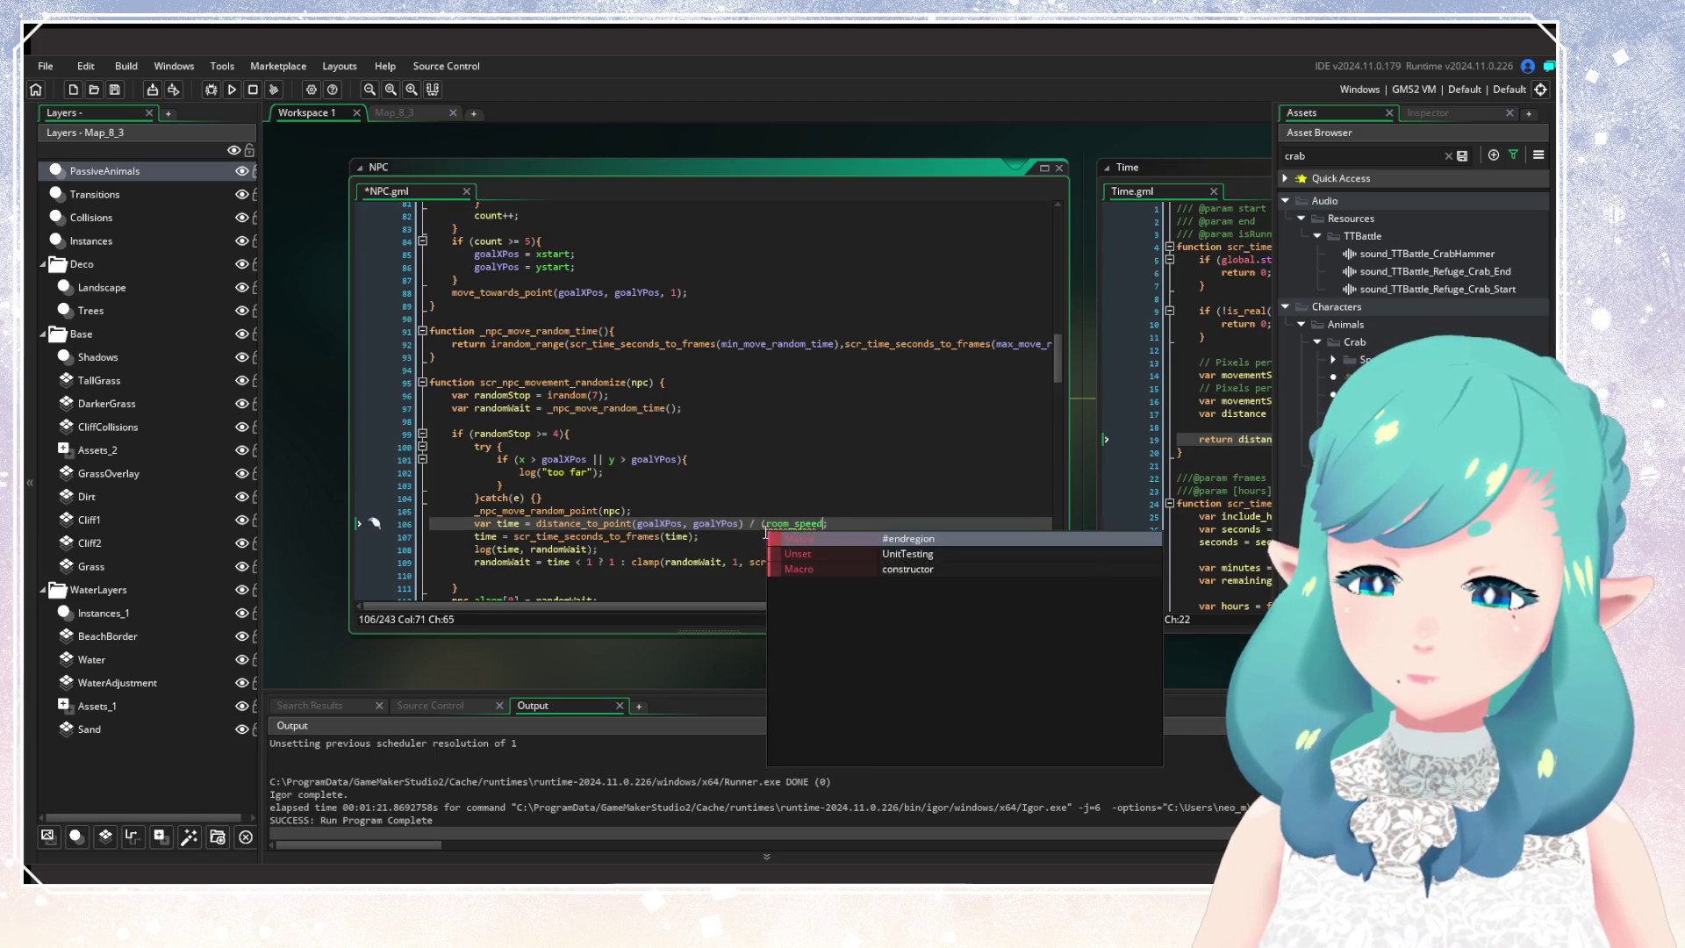
left_click(768, 524)
key("BackSpace")
key("Up")
key("Up")
key("ctrl+s")
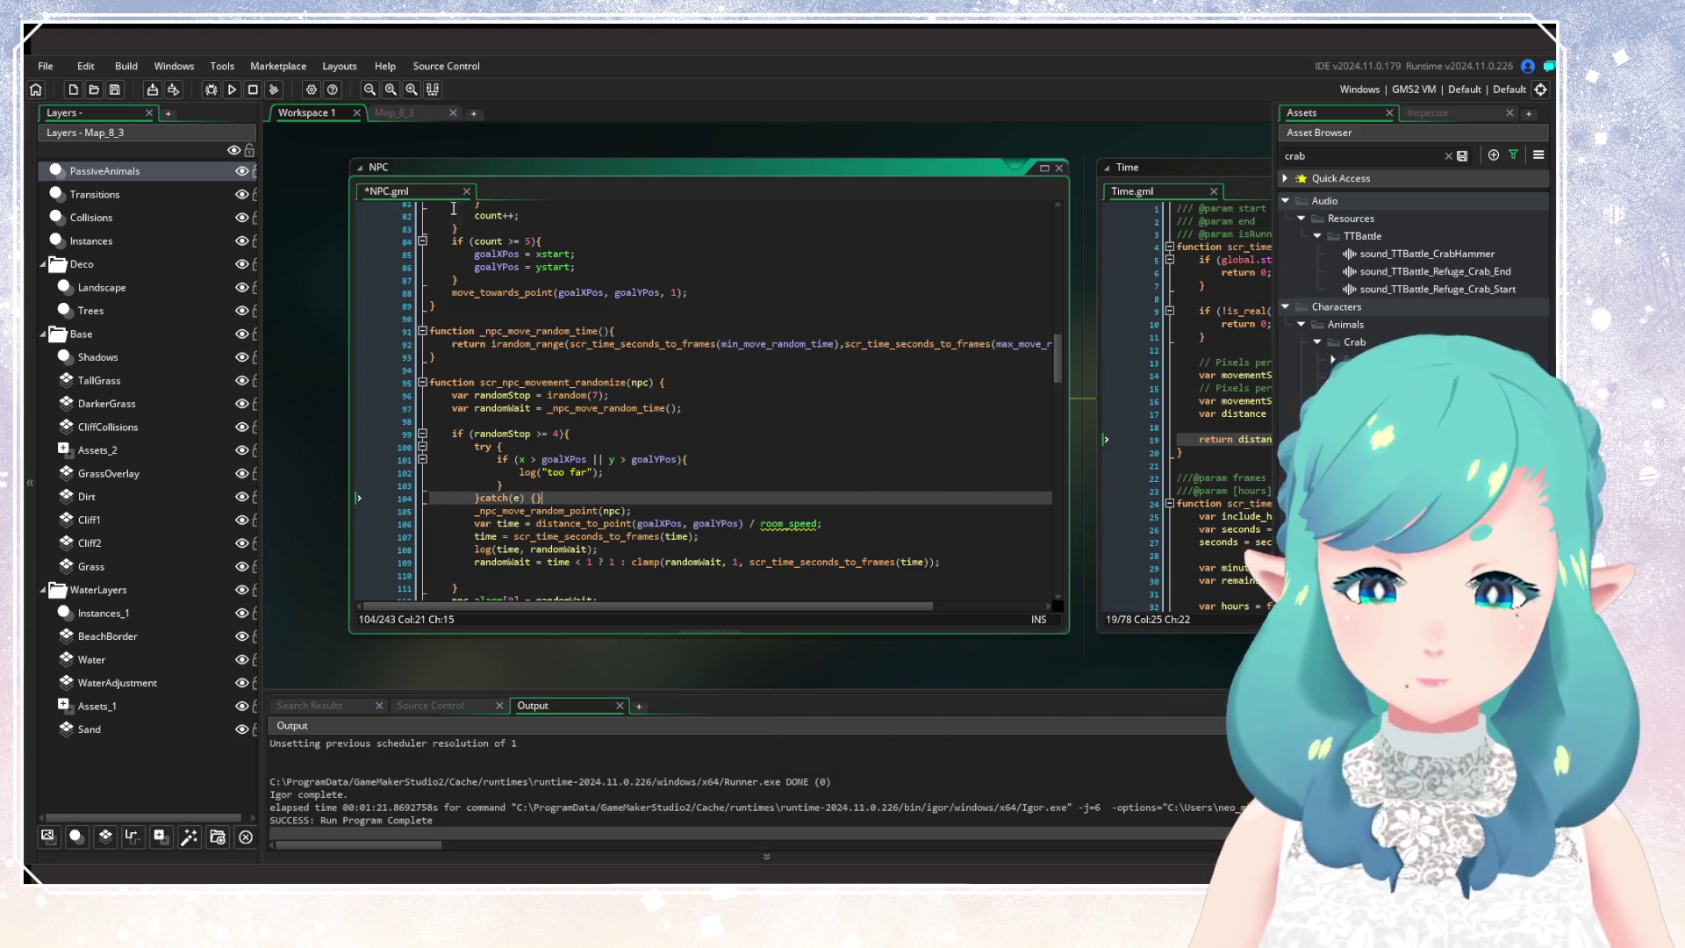
Step: Run the game build, dismissing the deprecation note while it compiles and launches
left_click(232, 90)
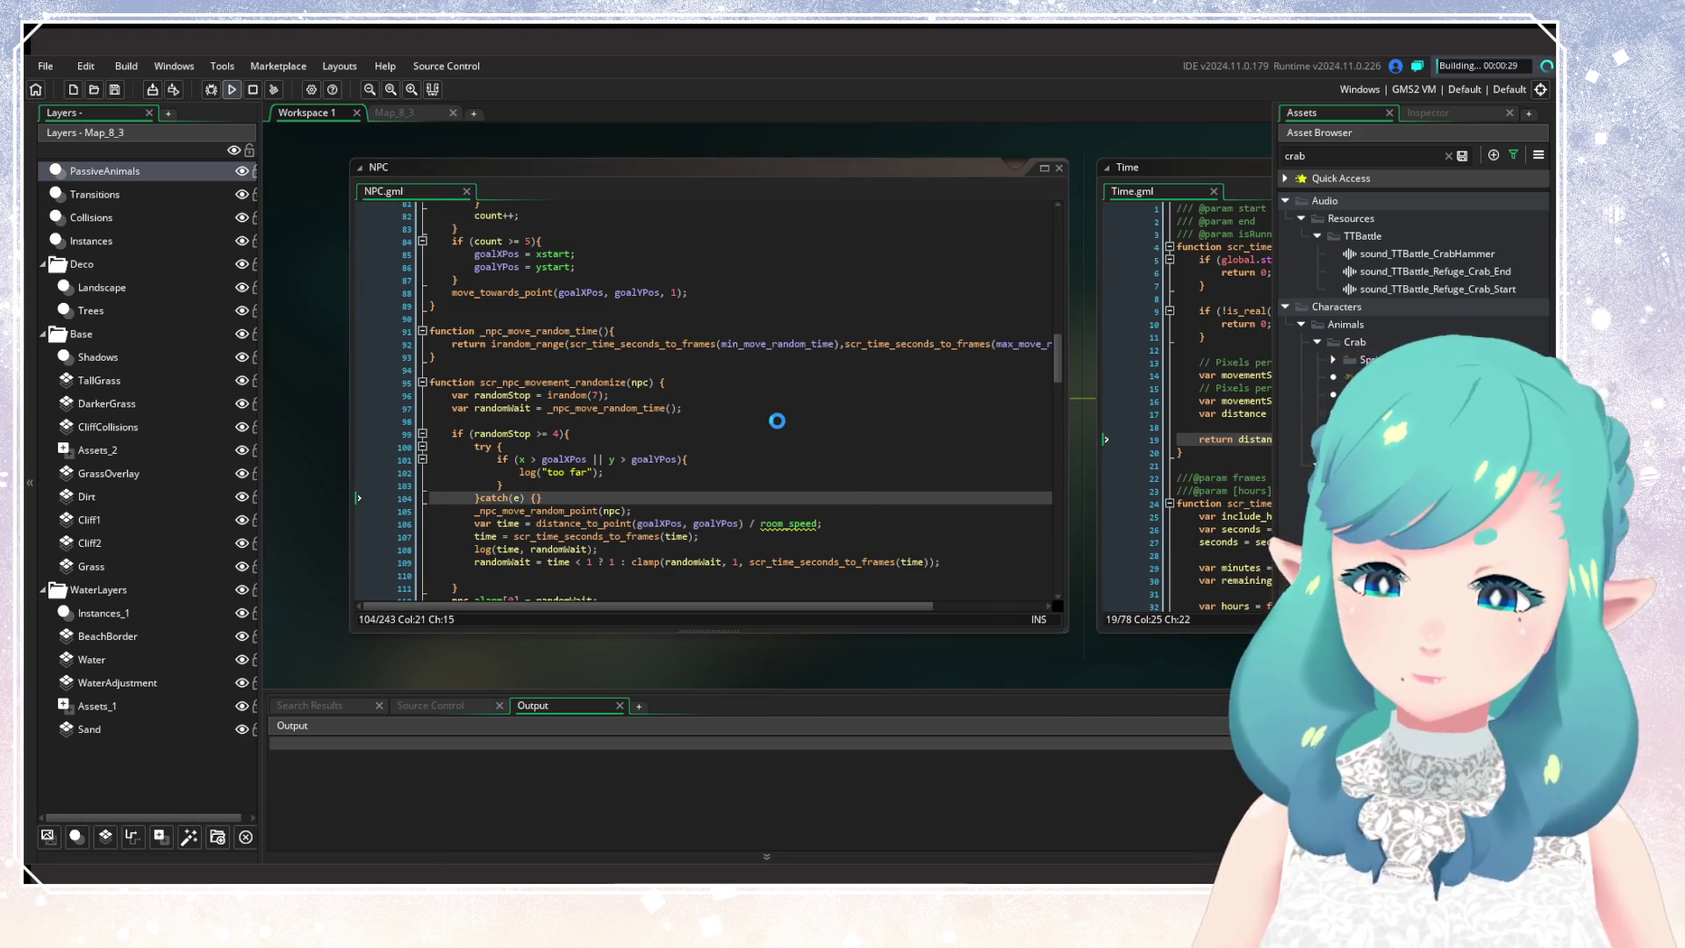
mouse_move(811, 519)
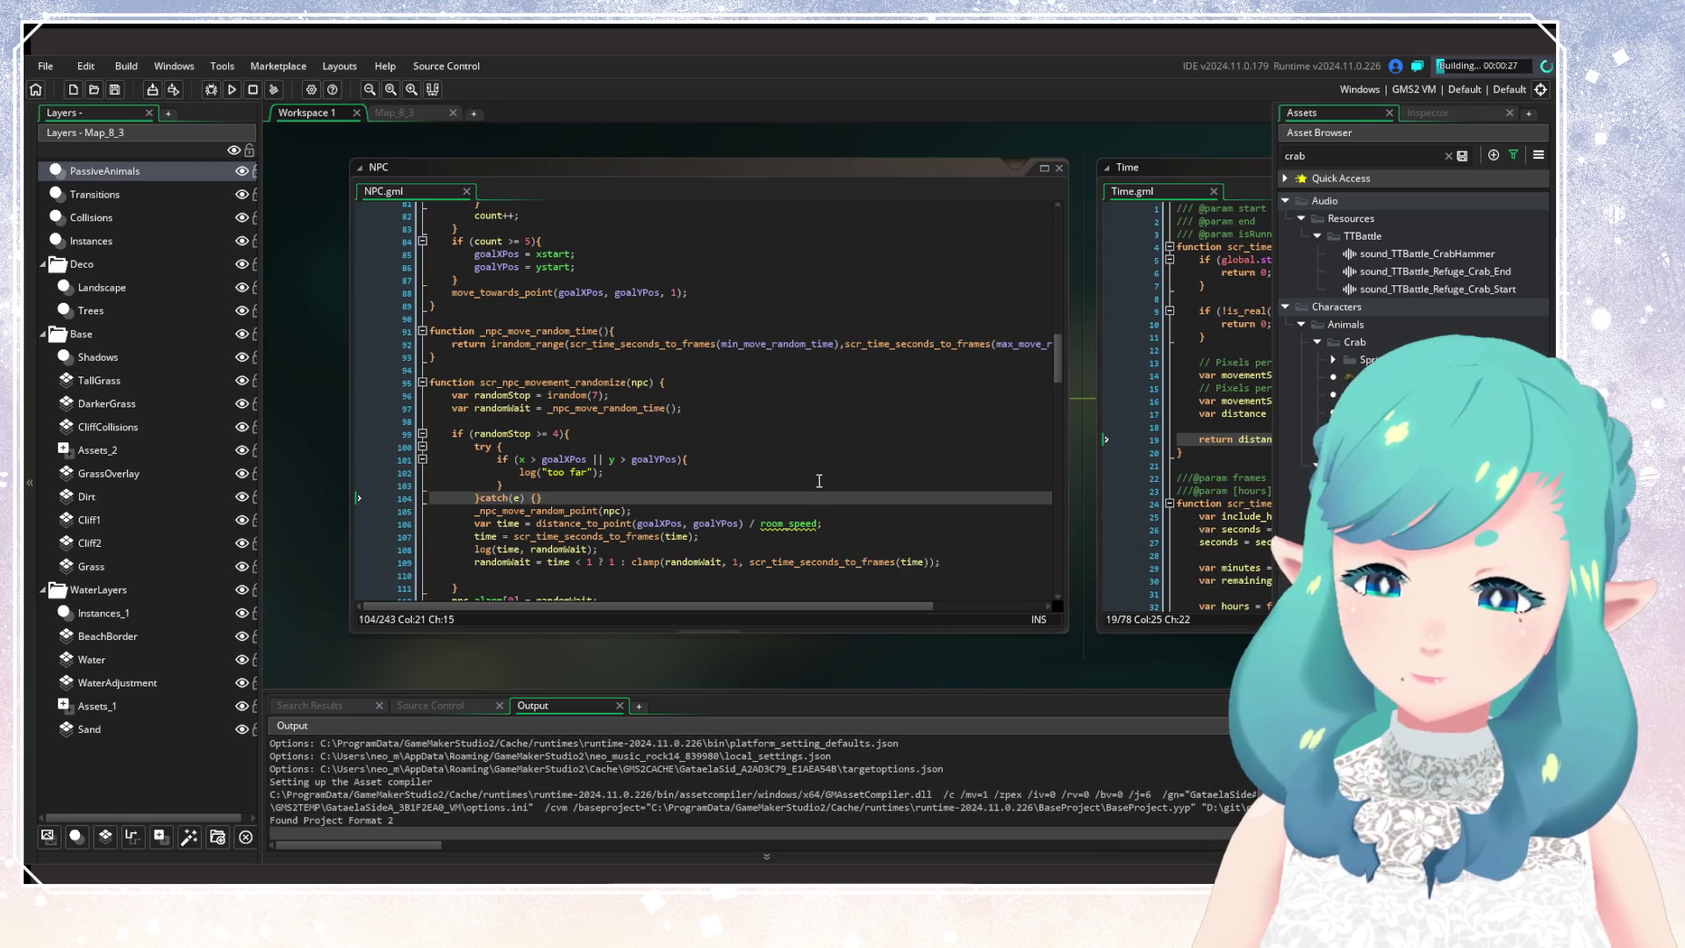
left_click(819, 481)
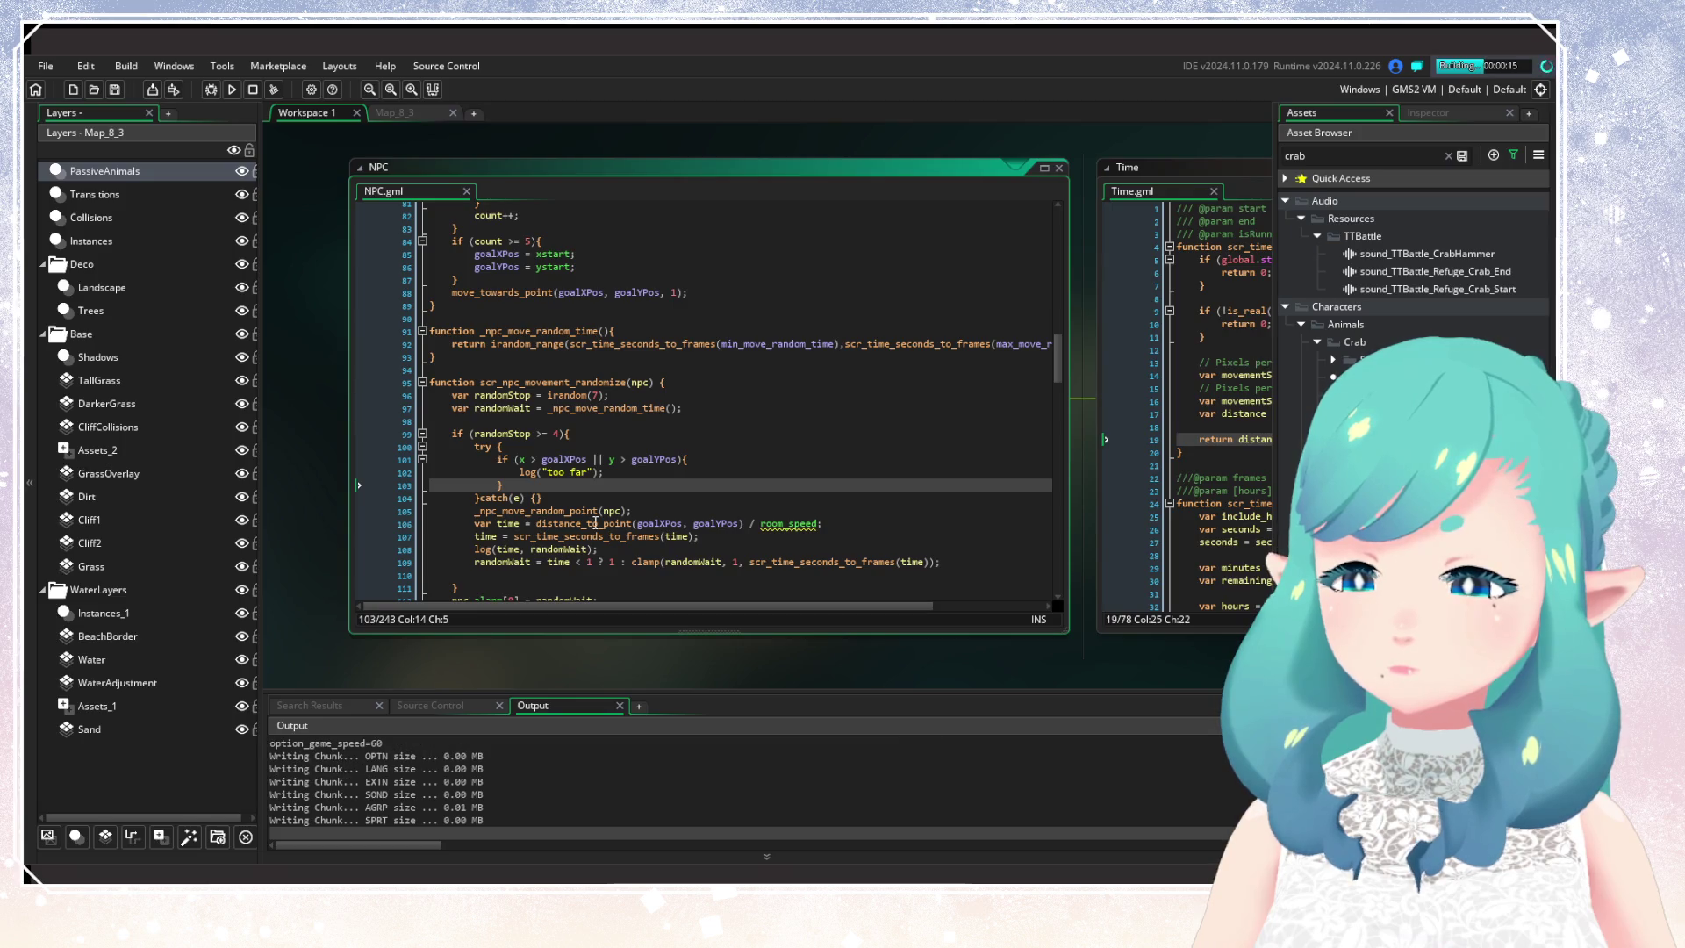
mouse_move(596, 523)
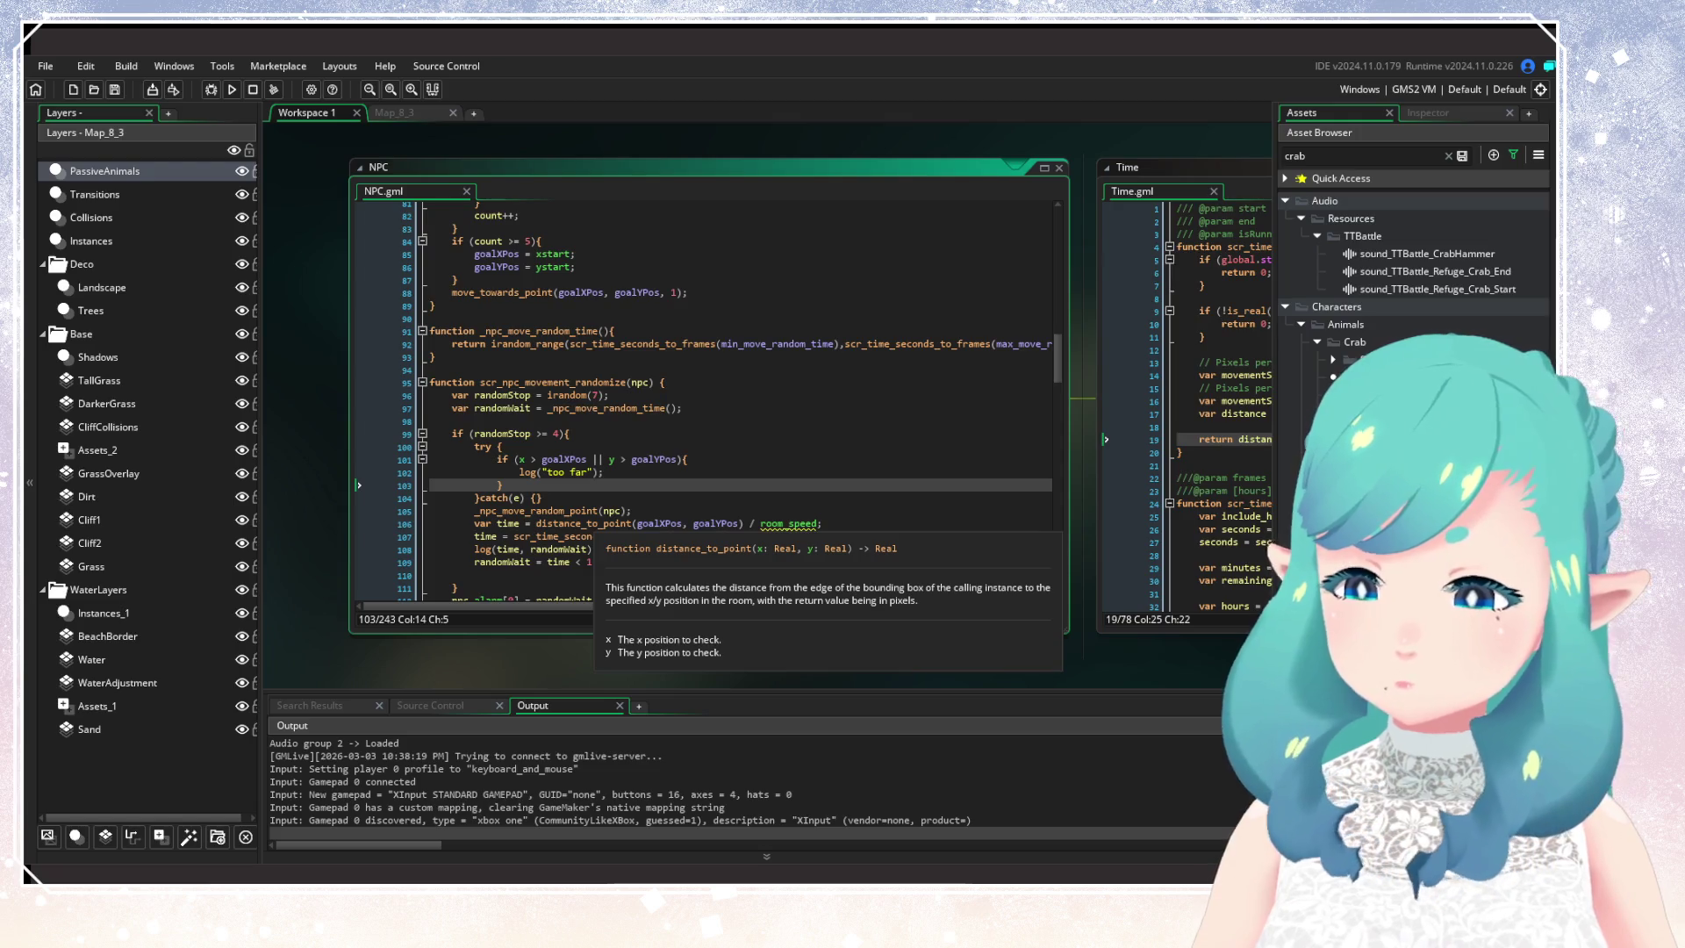
Step: Load save slot 1, walk onto the beach to watch the crabs, then close the game
key("Return")
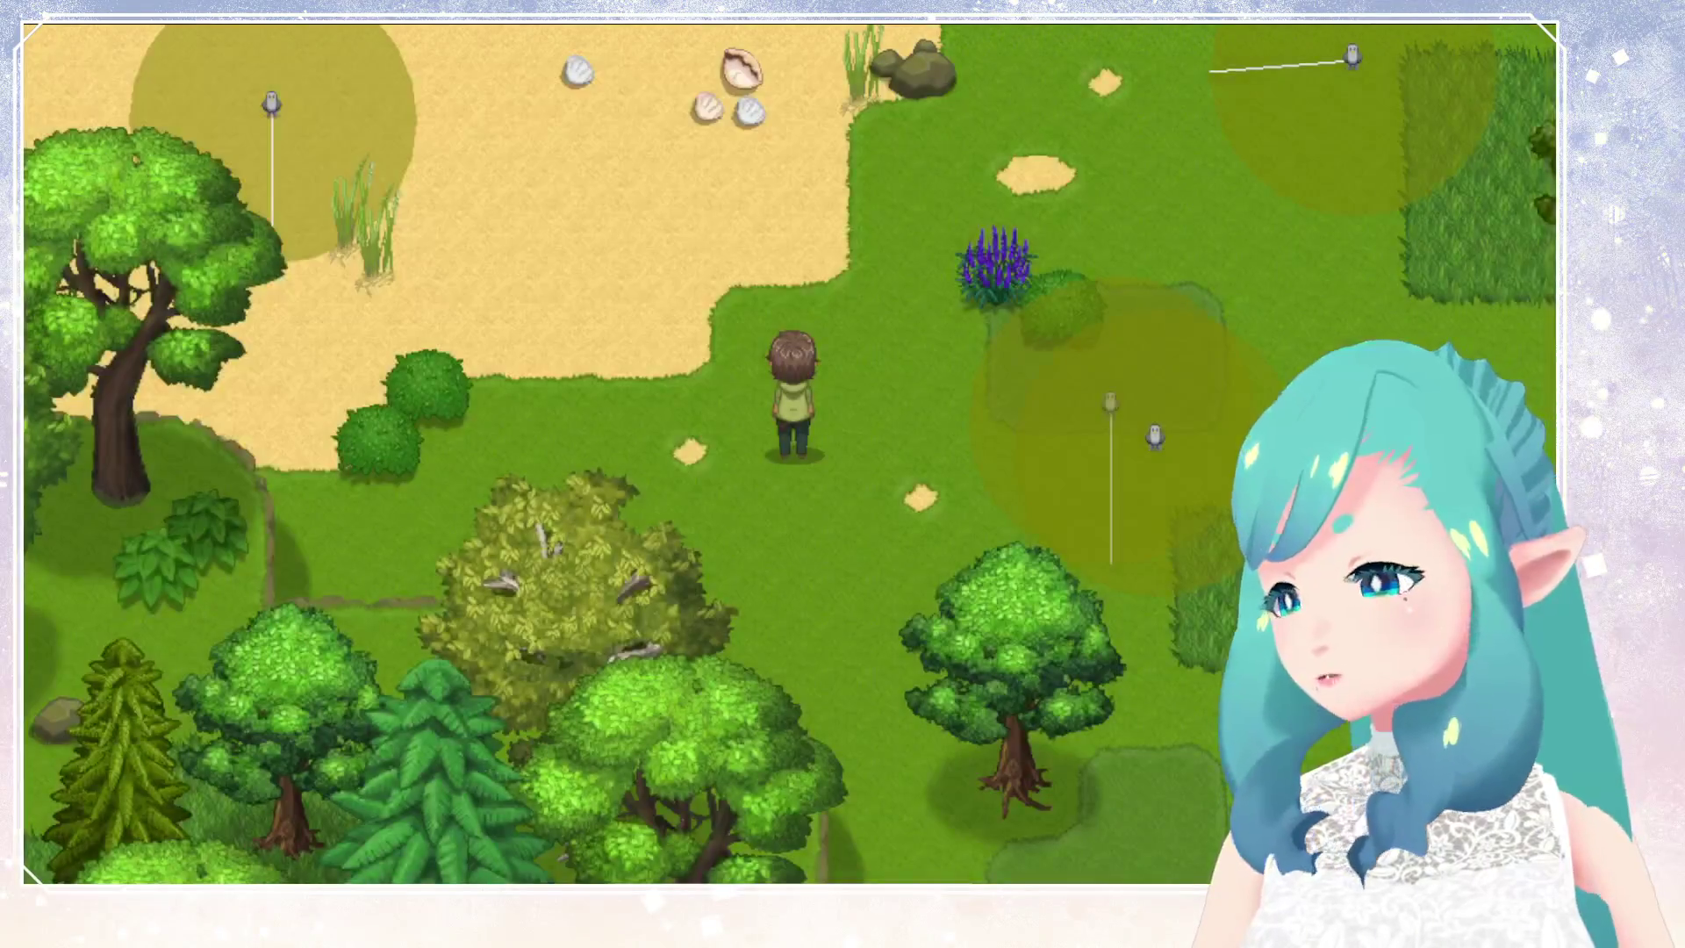
key("Right")
key("Right")
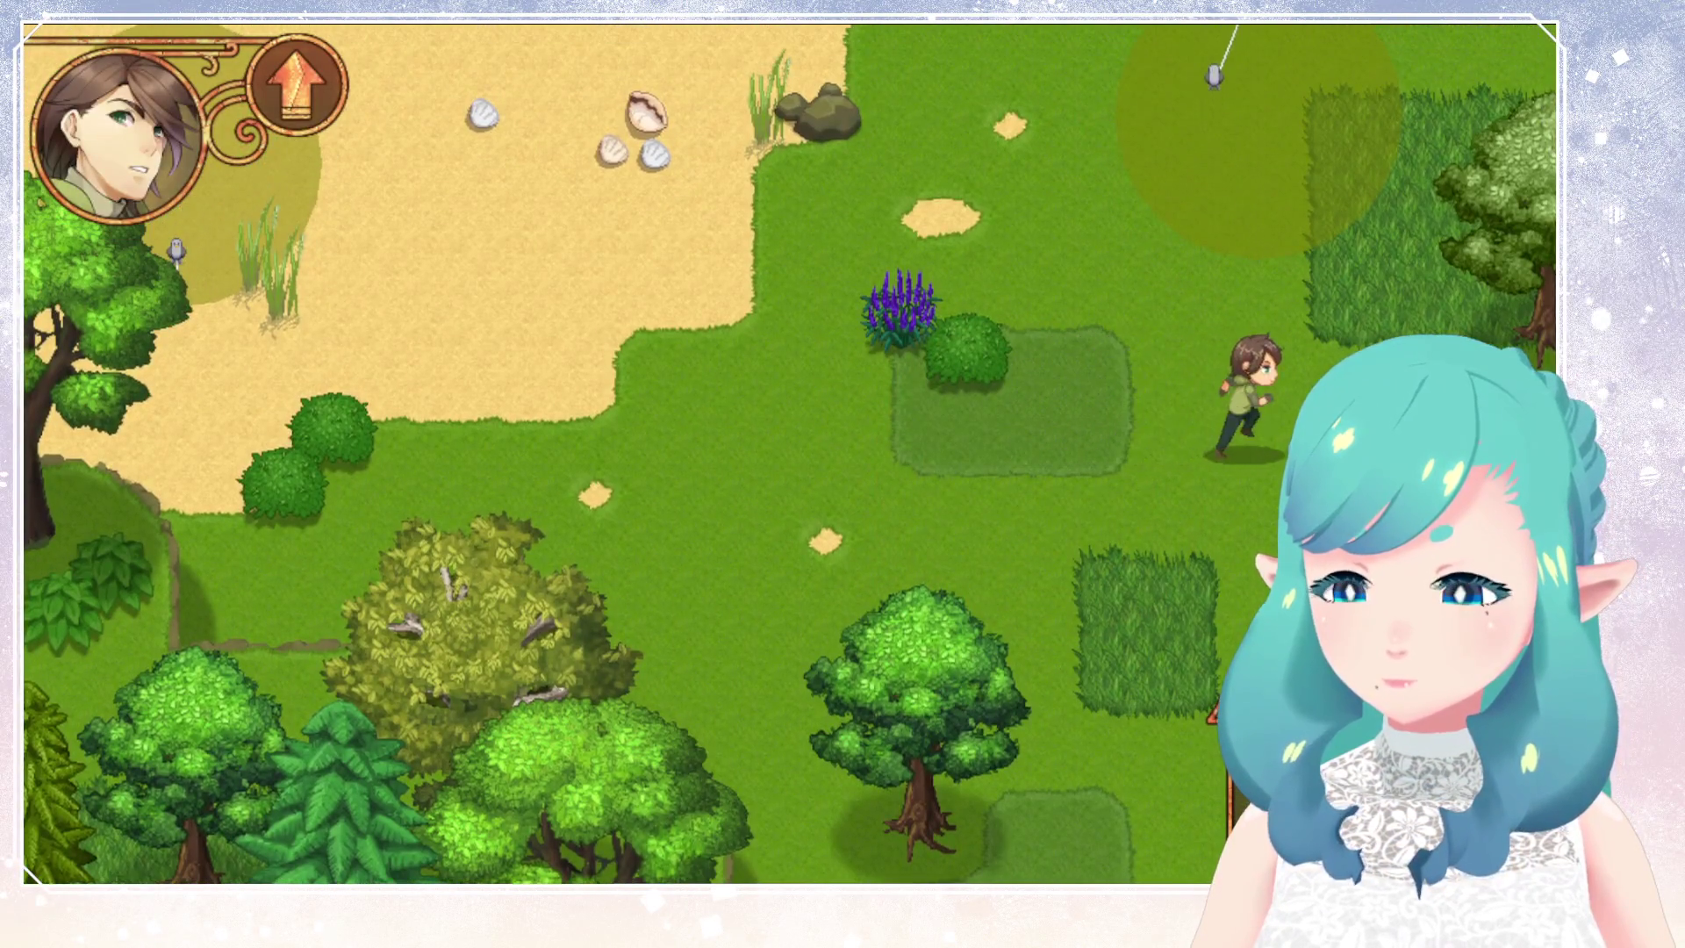
key("Up")
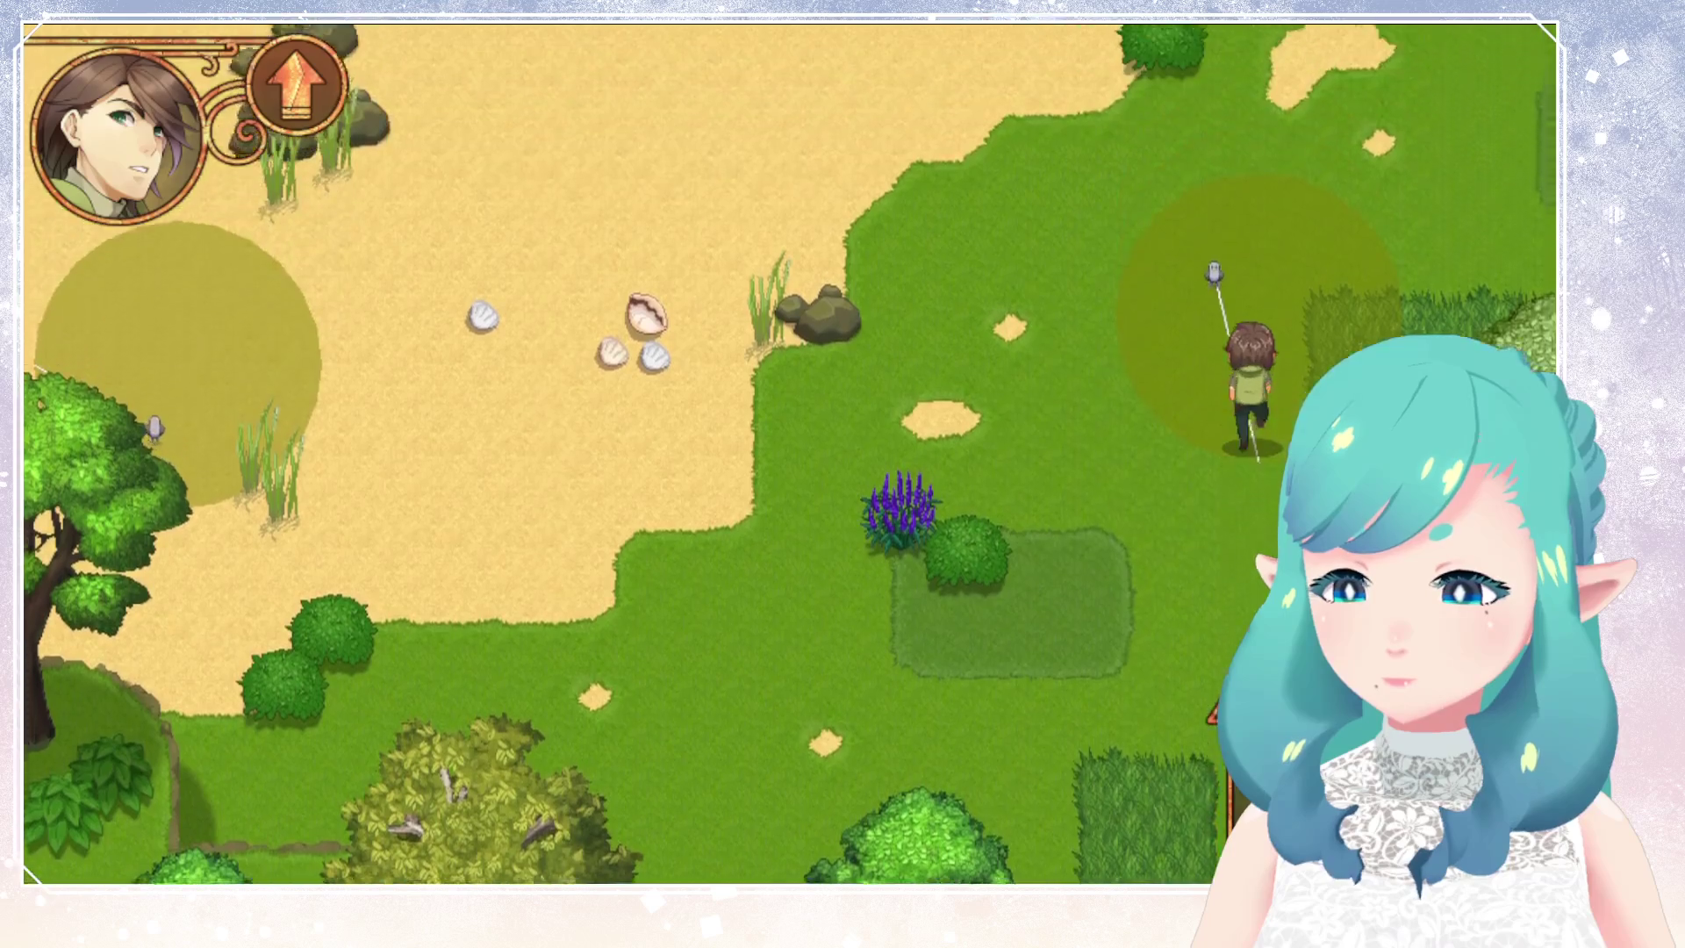
key("Left")
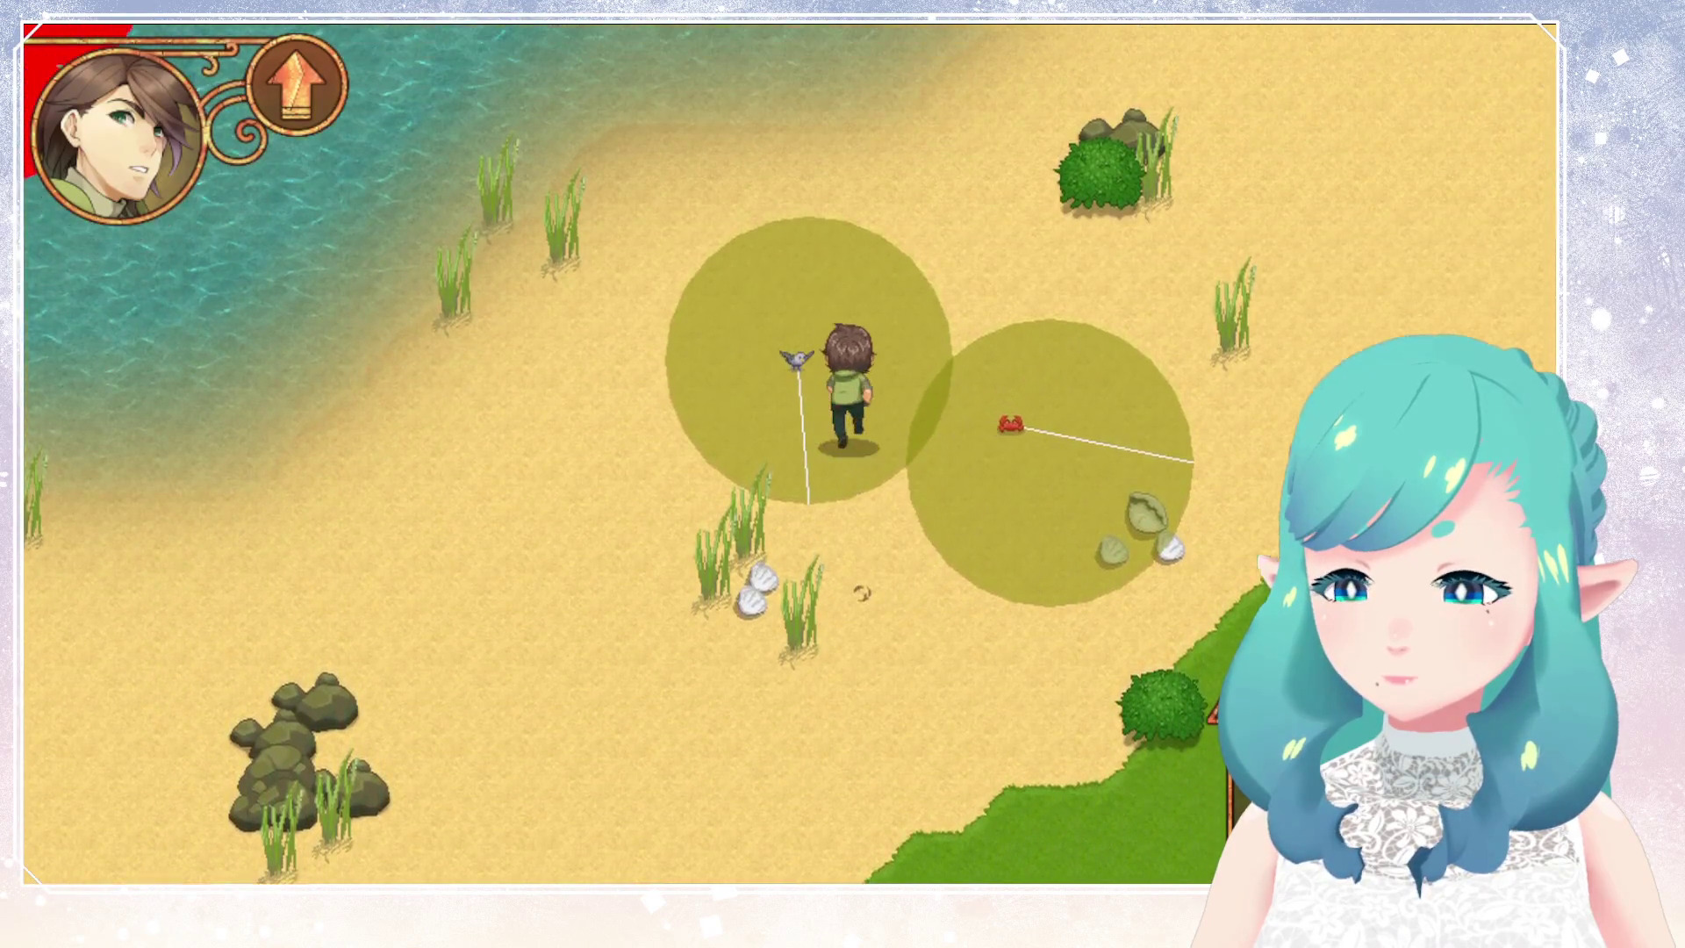
key("Left")
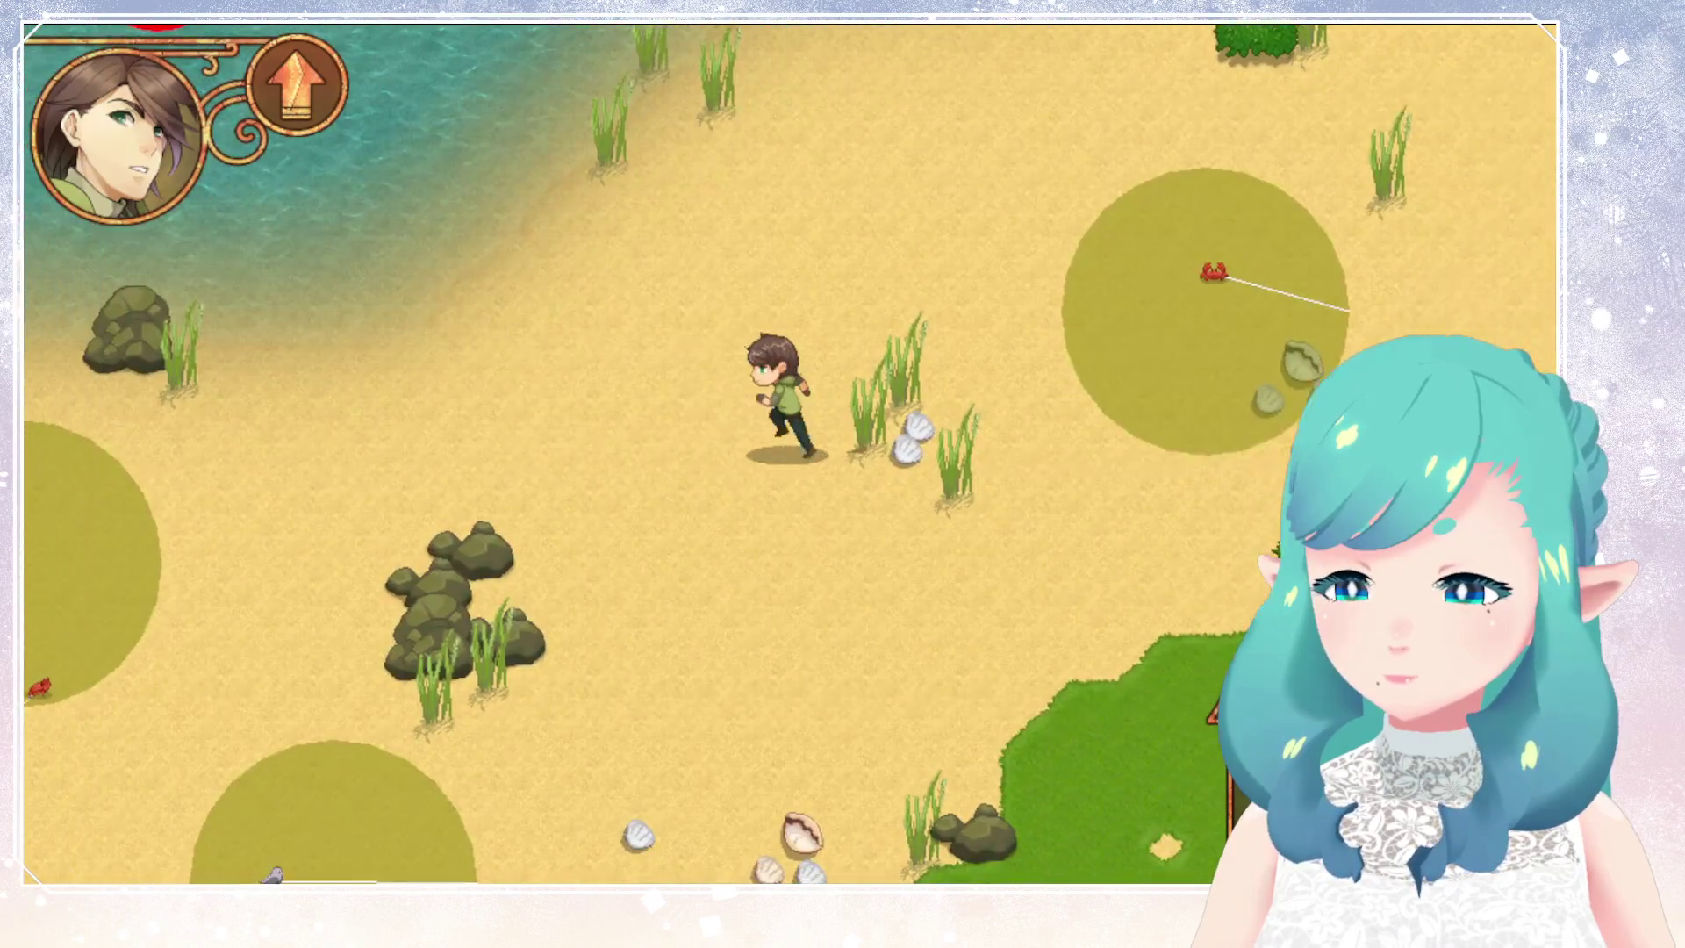
key("Down")
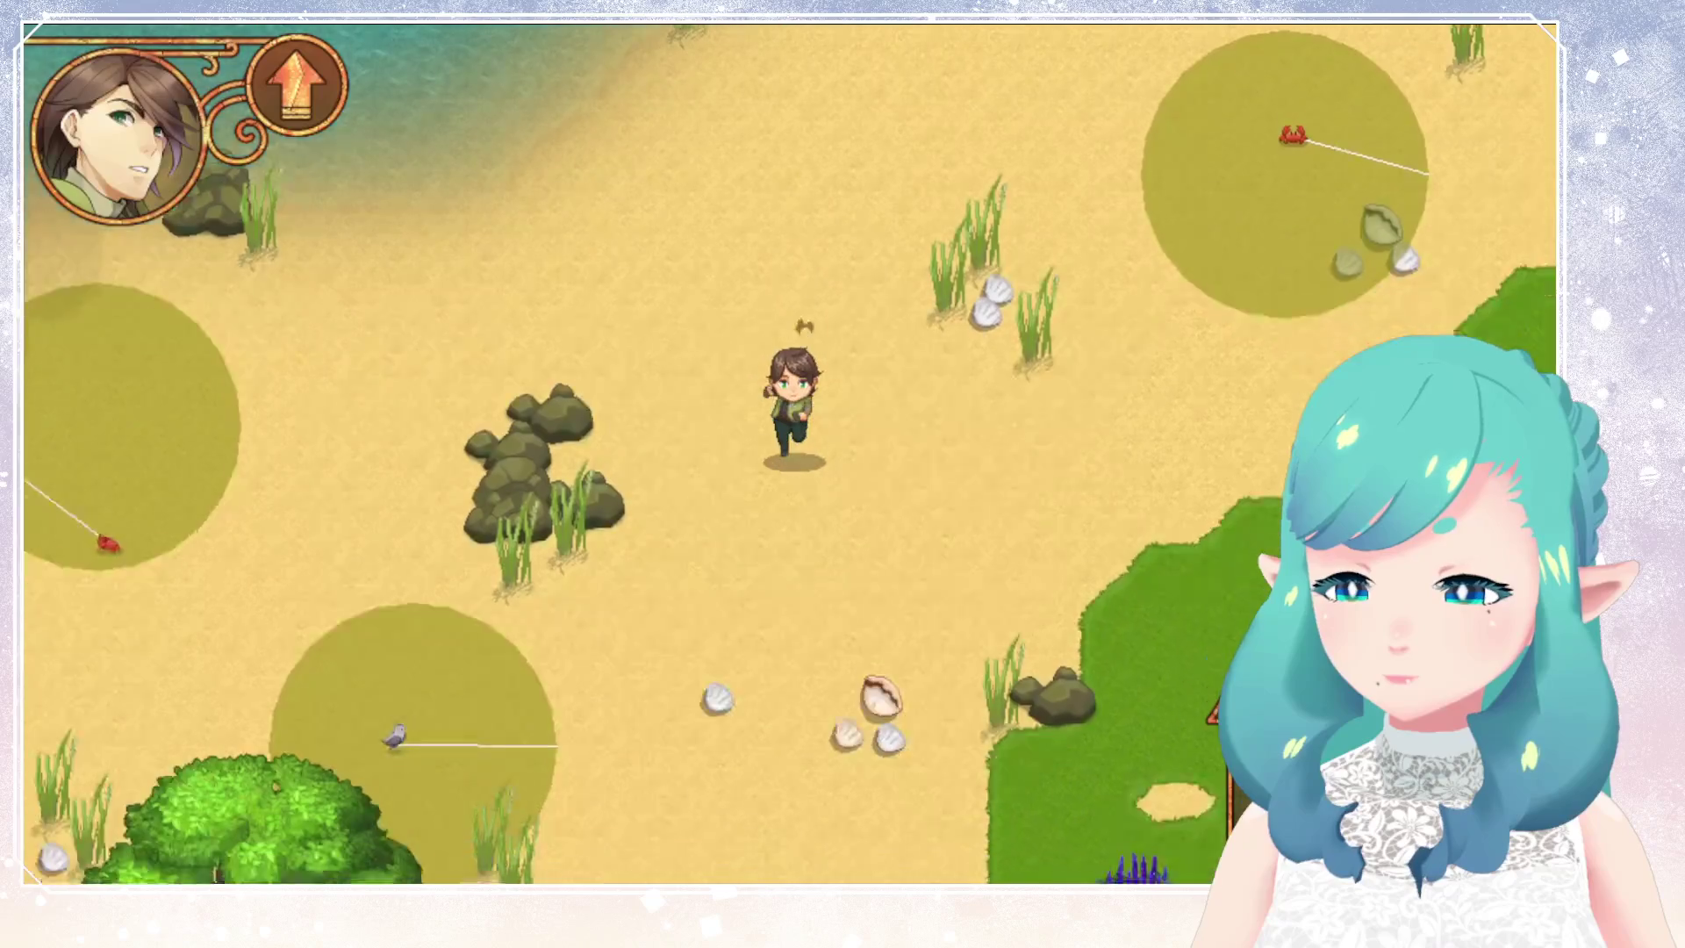
key("Left")
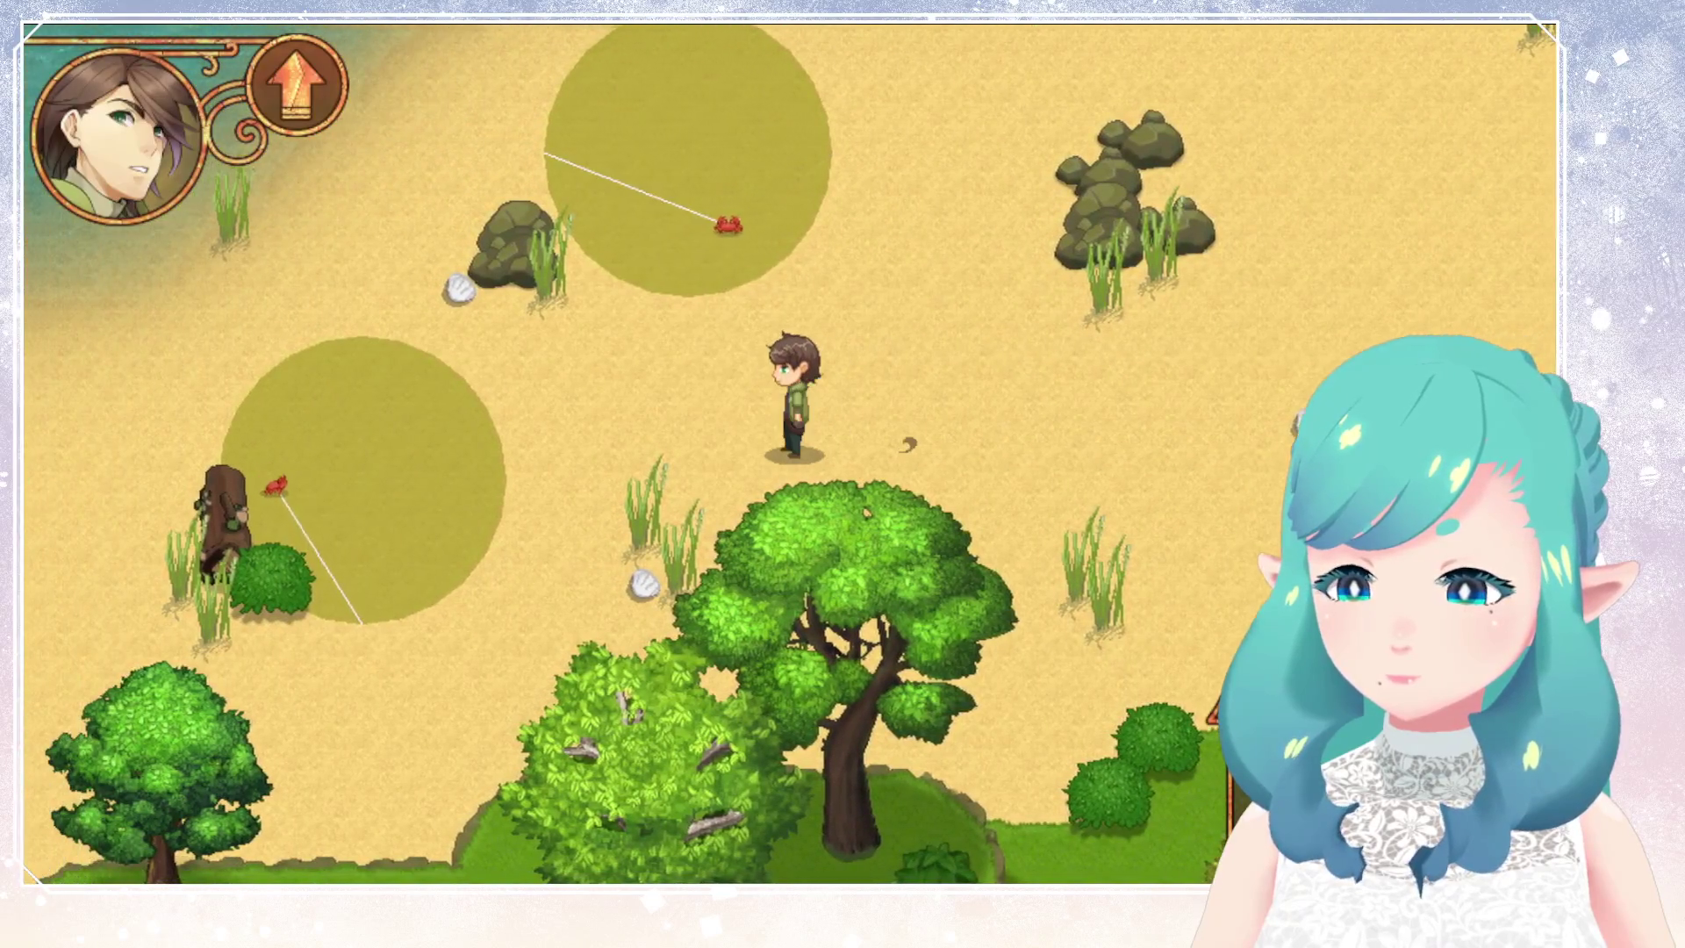
key("Up")
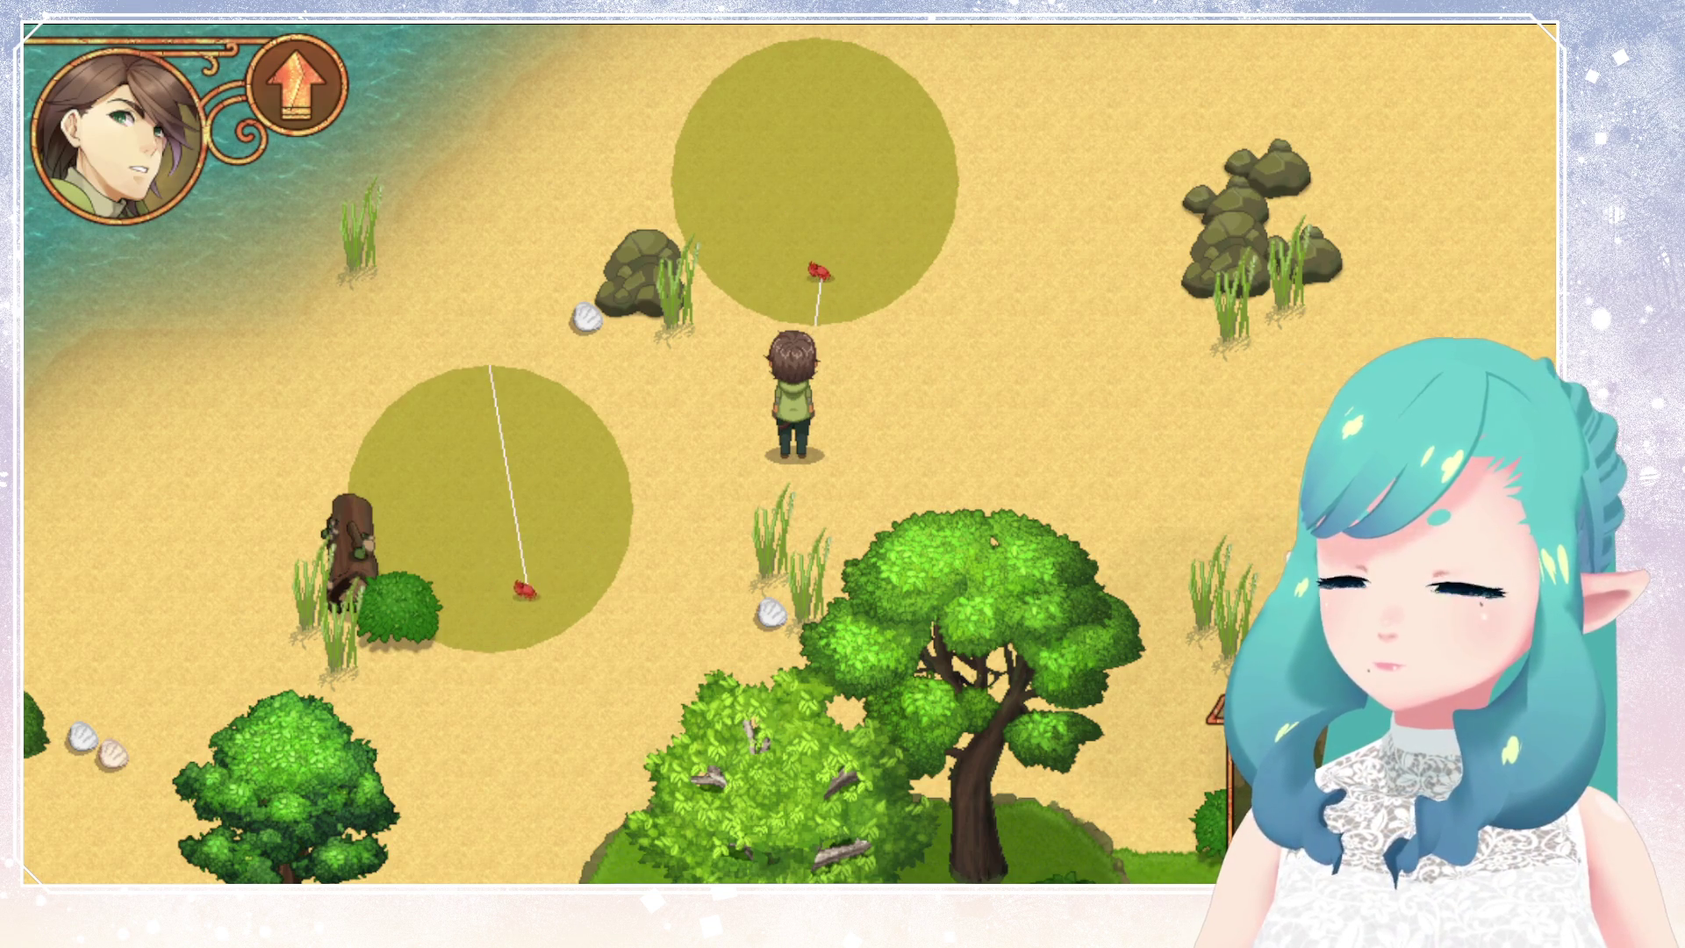
key("Escape")
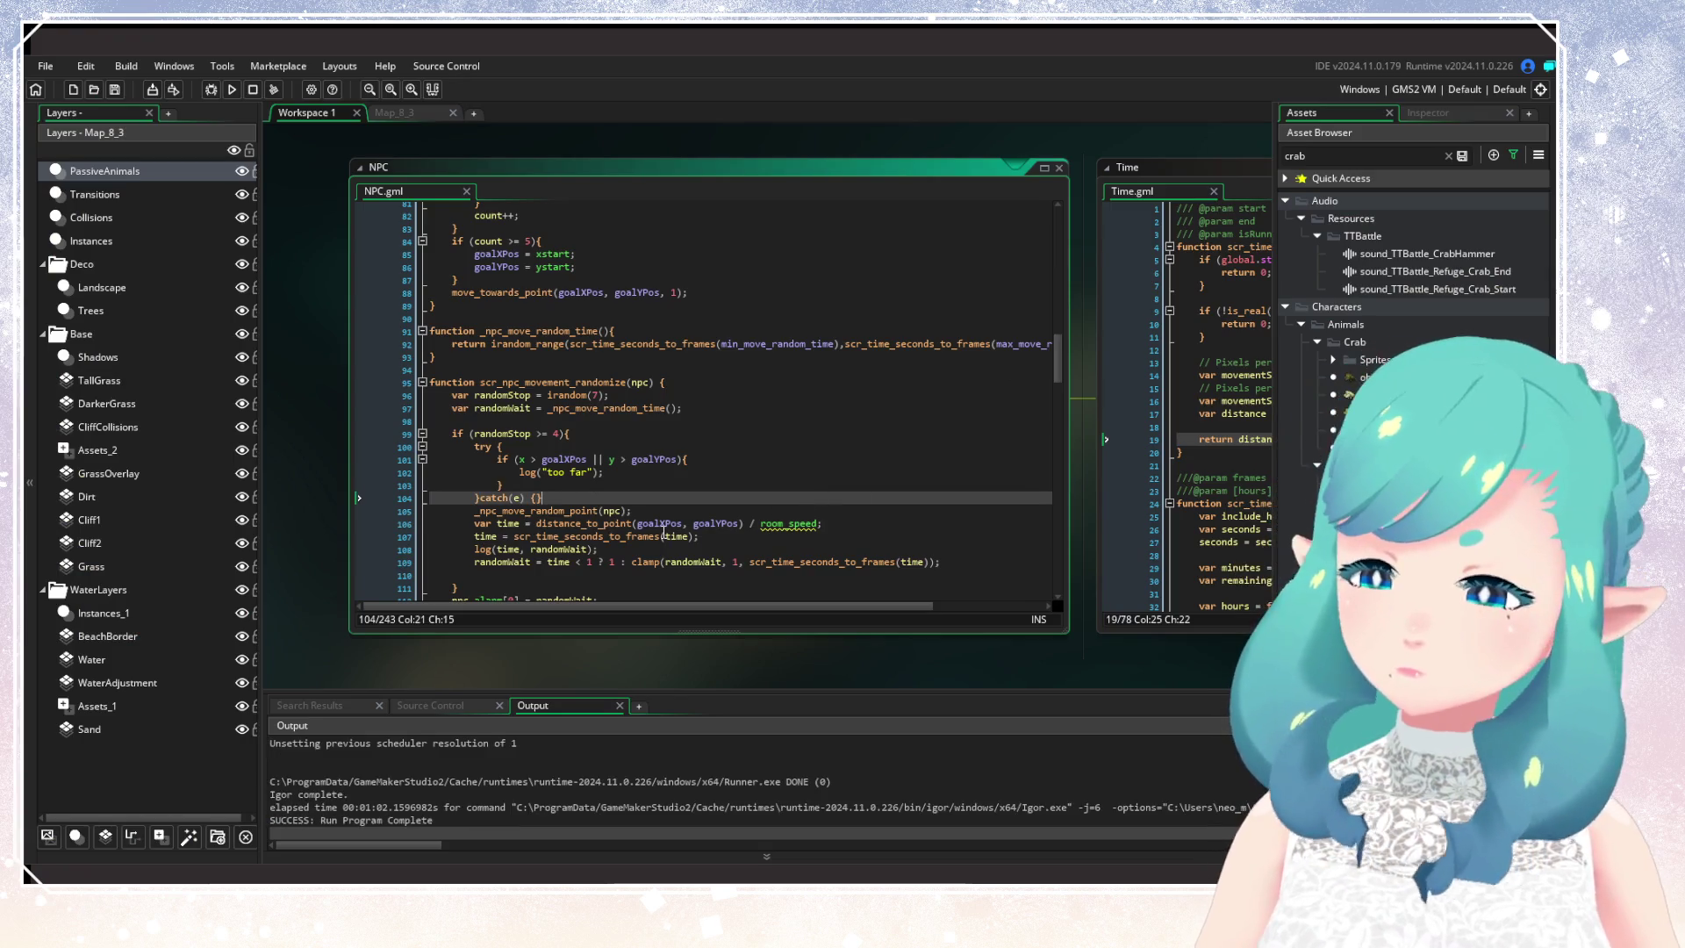
Step: Delete the try/catch 'too far' distance check block
left_click(568, 498)
key("Return")
key("Return")
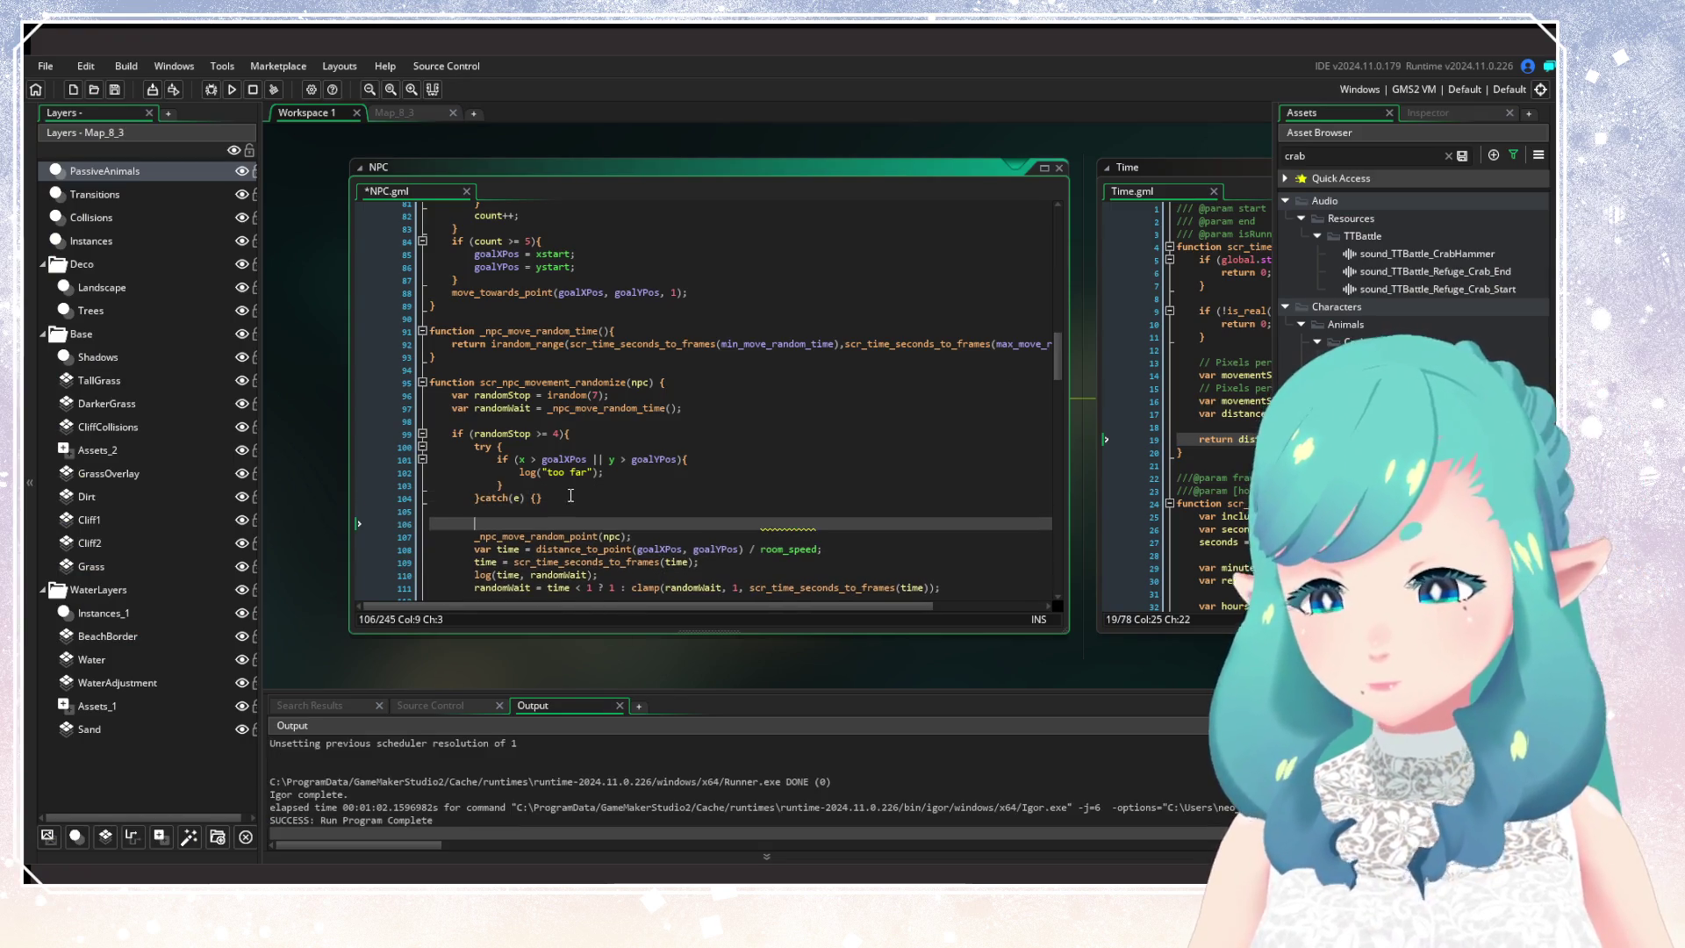
scroll(570, 492, "down", 2)
left_click(630, 416)
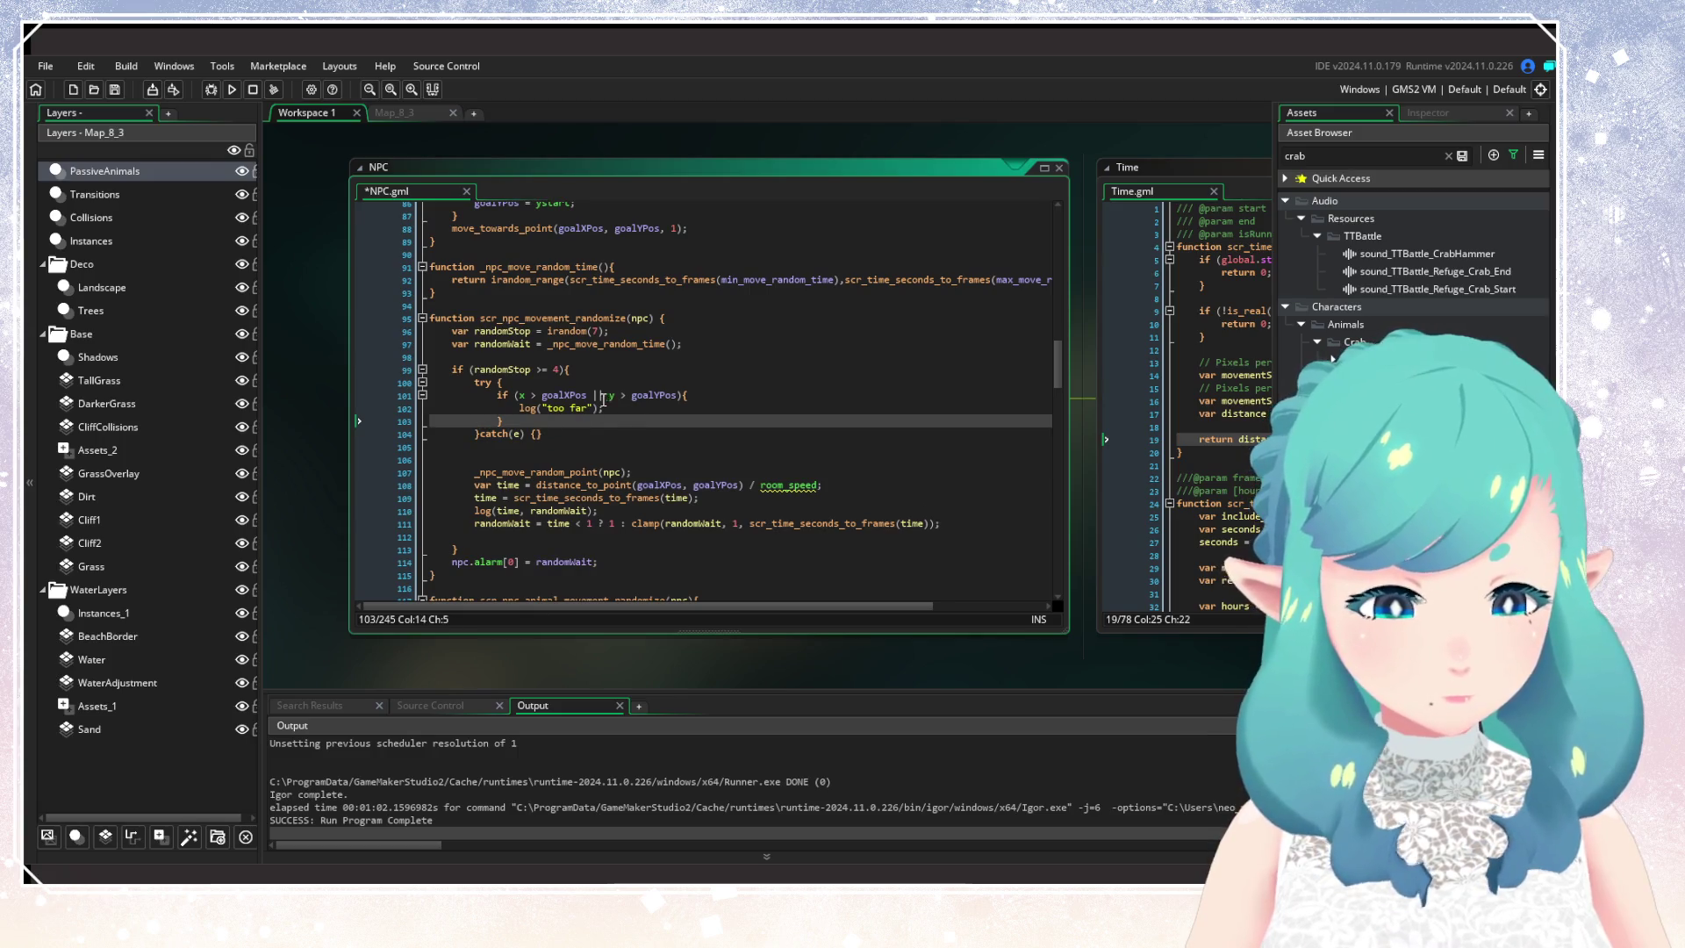
left_click(571, 395)
left_click_drag(575, 437, 356, 379)
key("BackSpace")
Step: Add blank lines after the random point call and above log(time, randomWait)
left_click(641, 409)
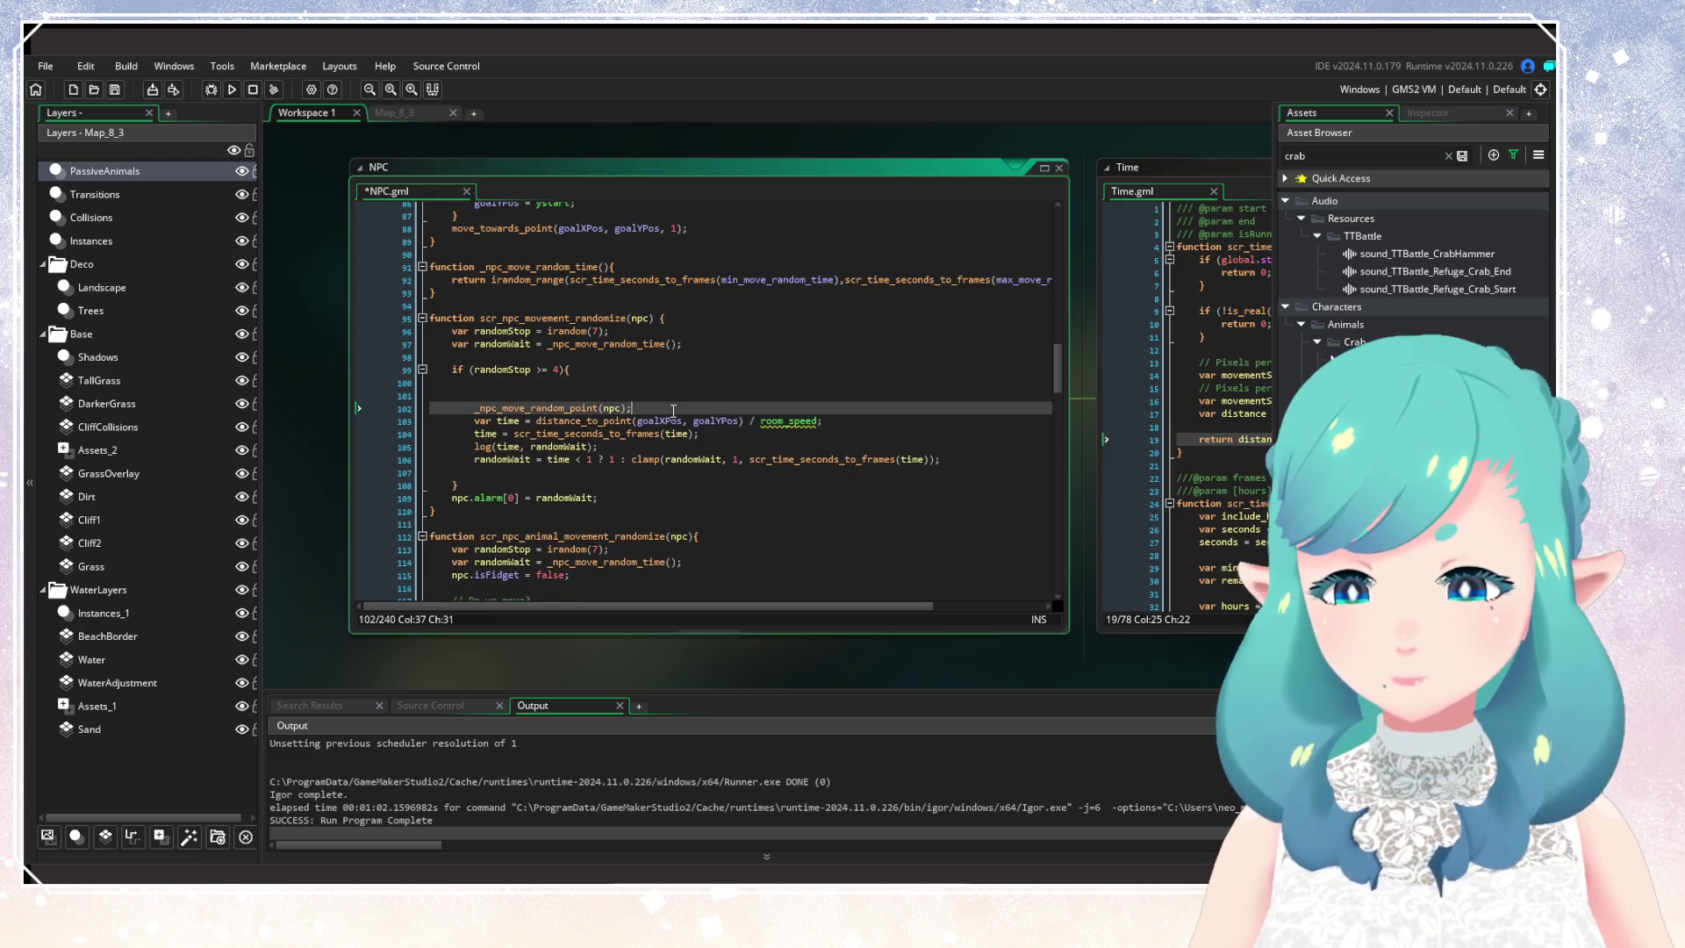
key("Return")
left_click(762, 459)
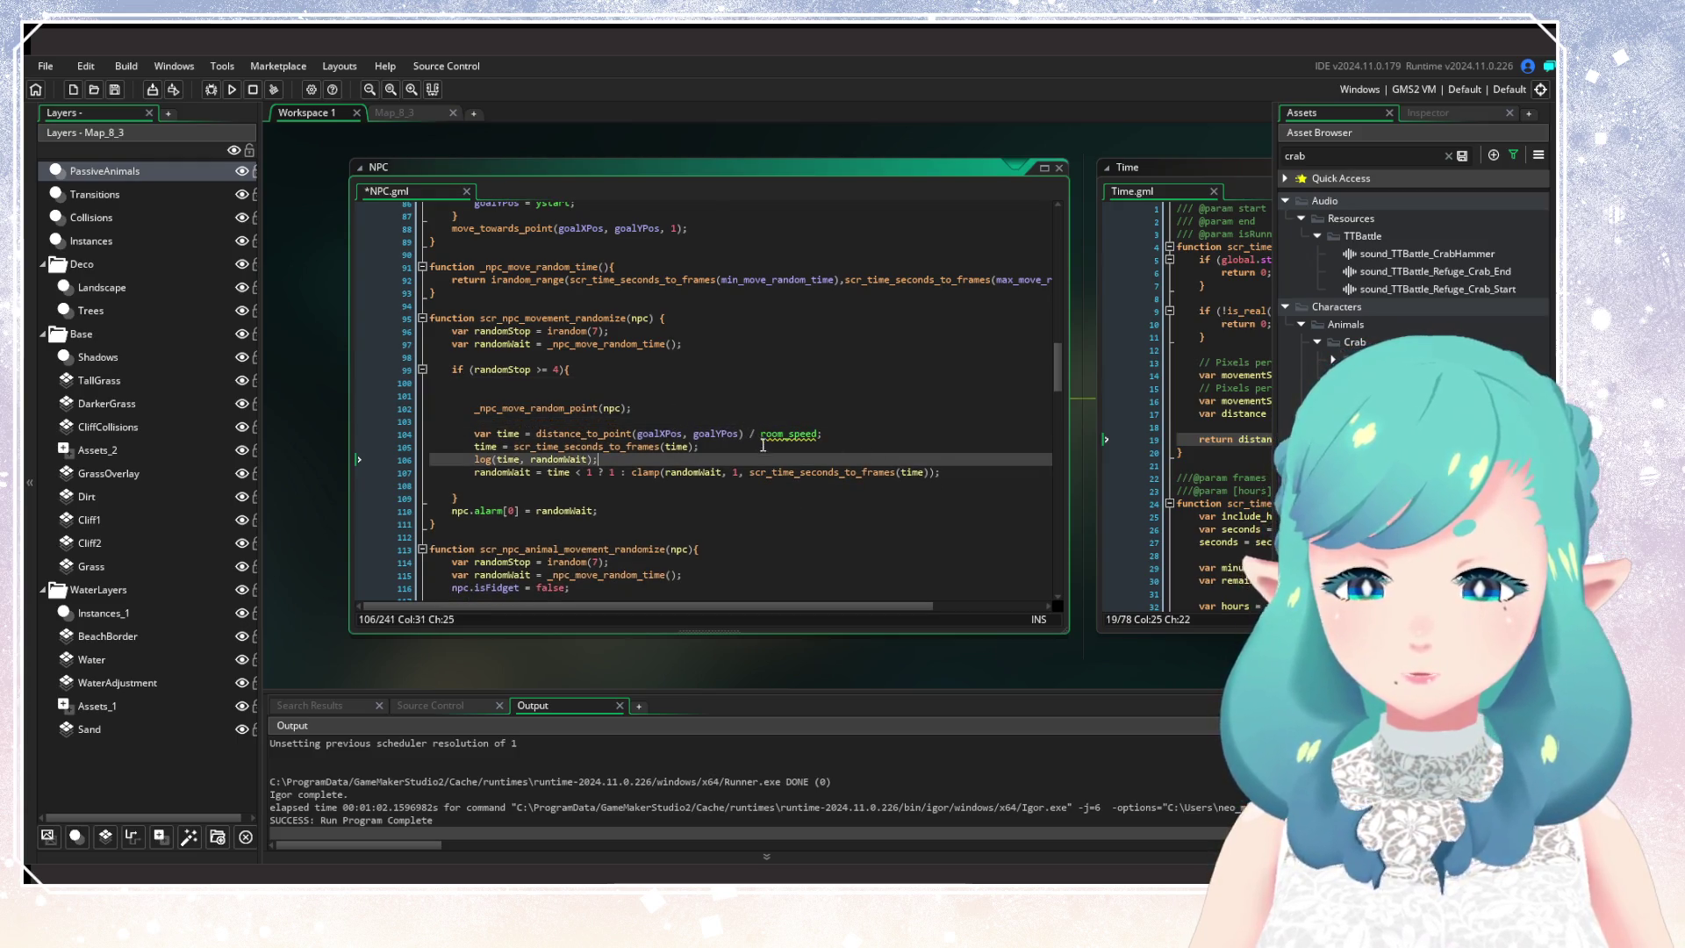
key("Home")
key("Return")
key("Return")
key("Up")
key("Up")
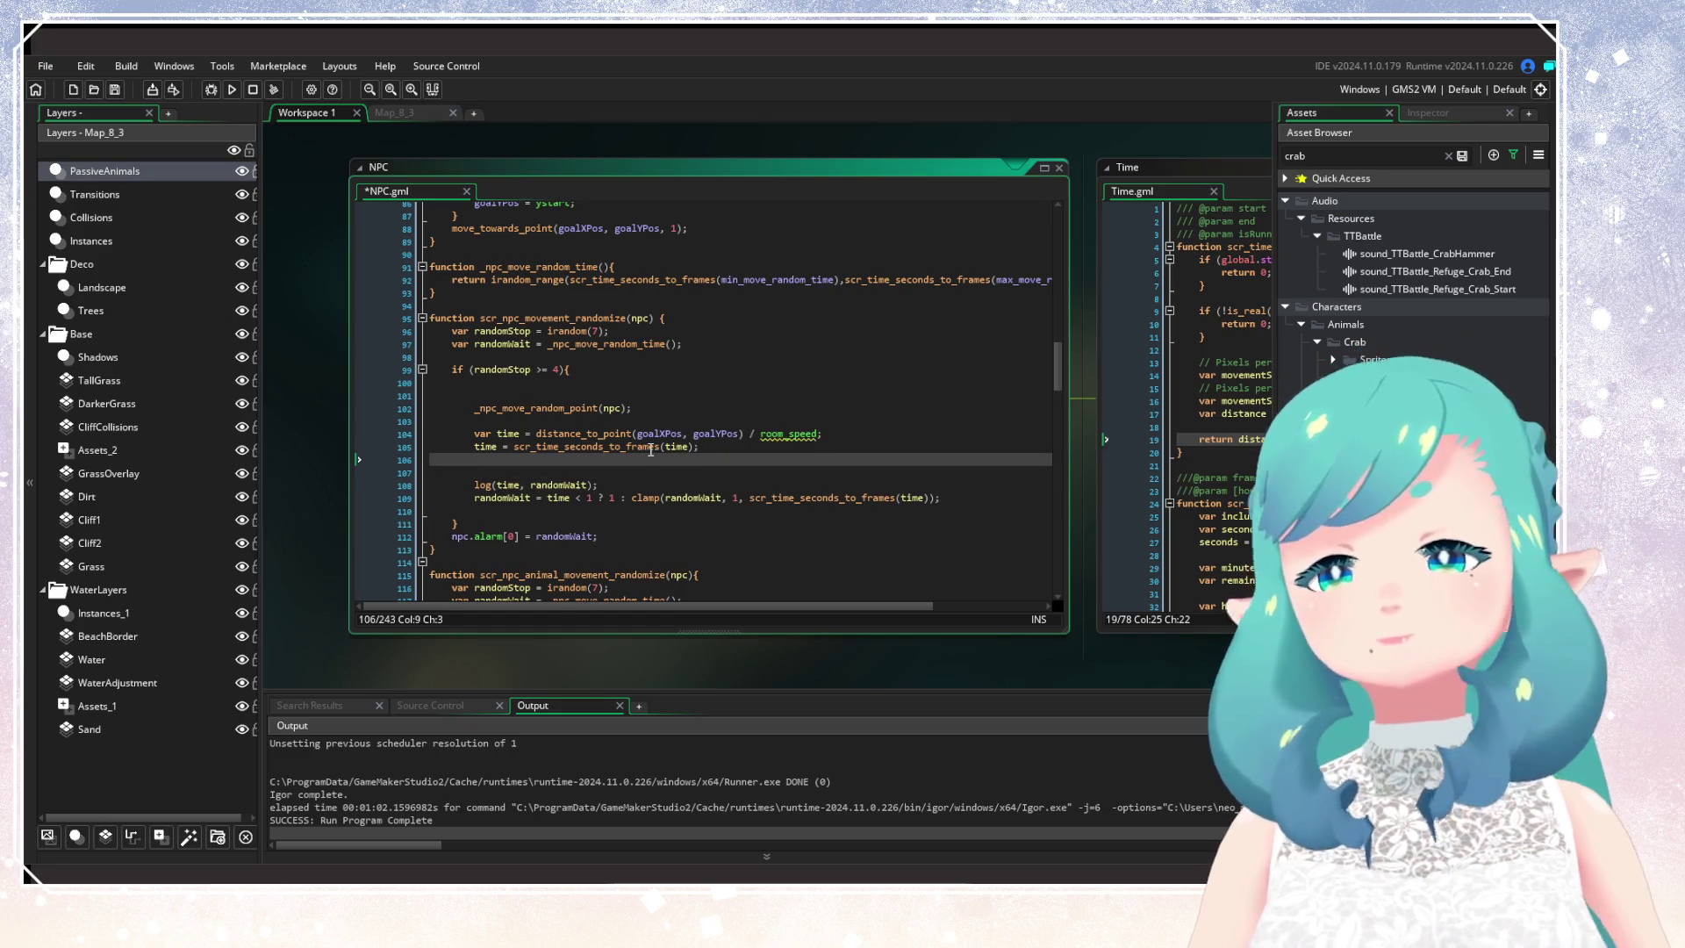
left_click(816, 471)
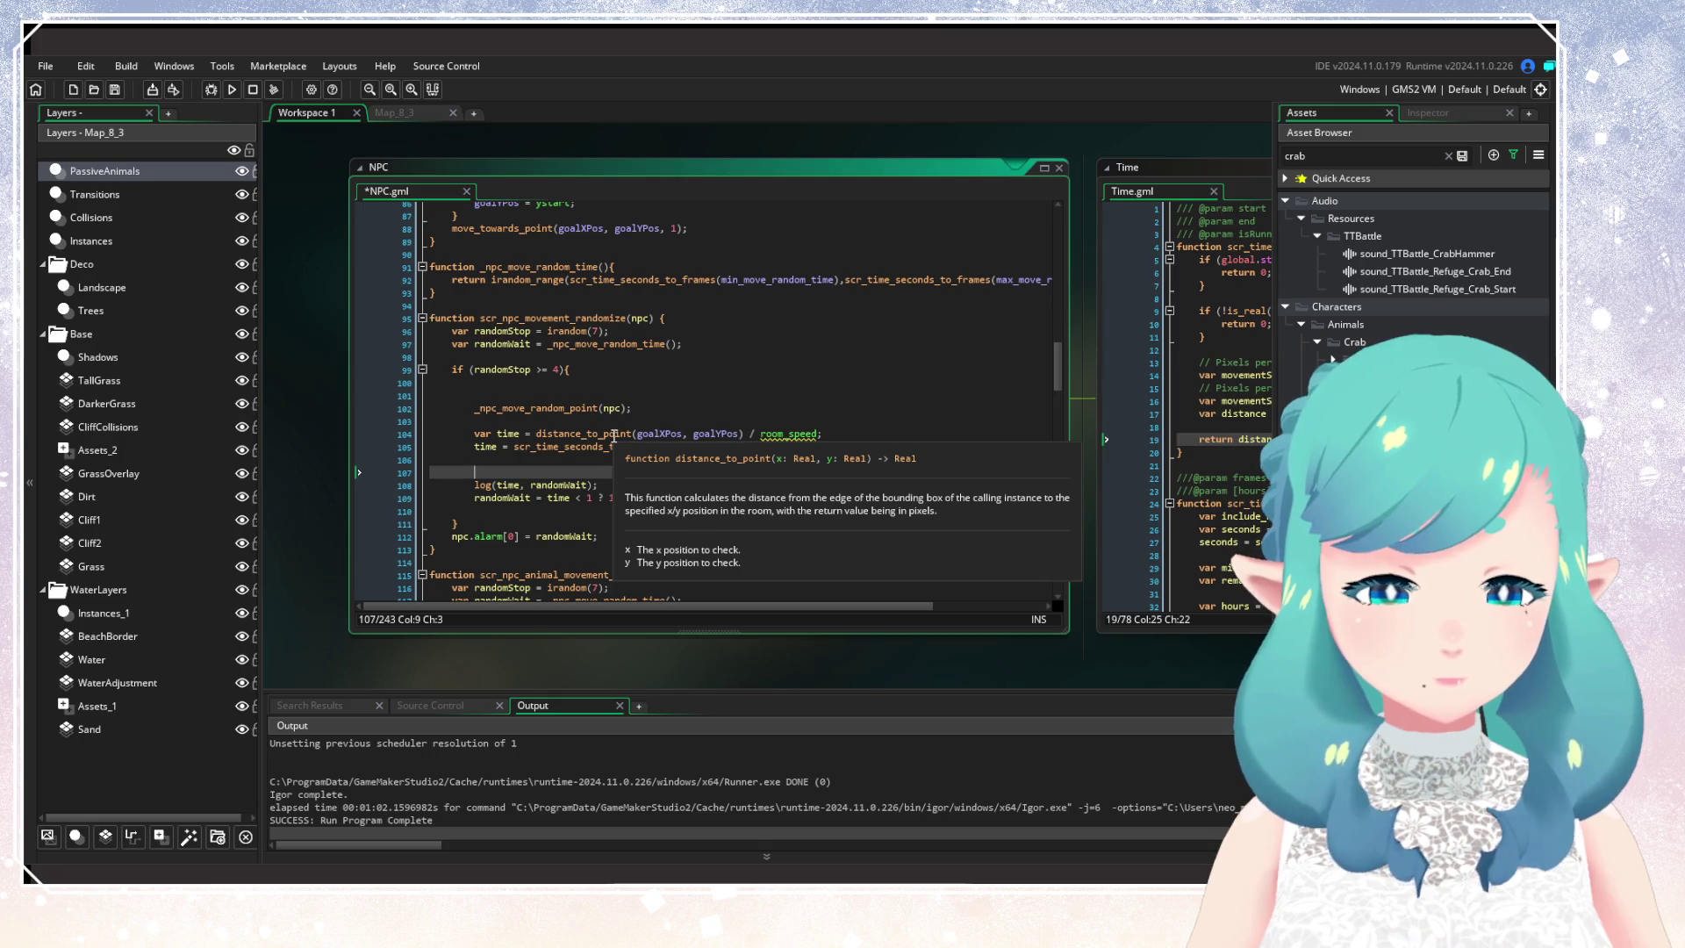
scroll(536, 362, "up", 3)
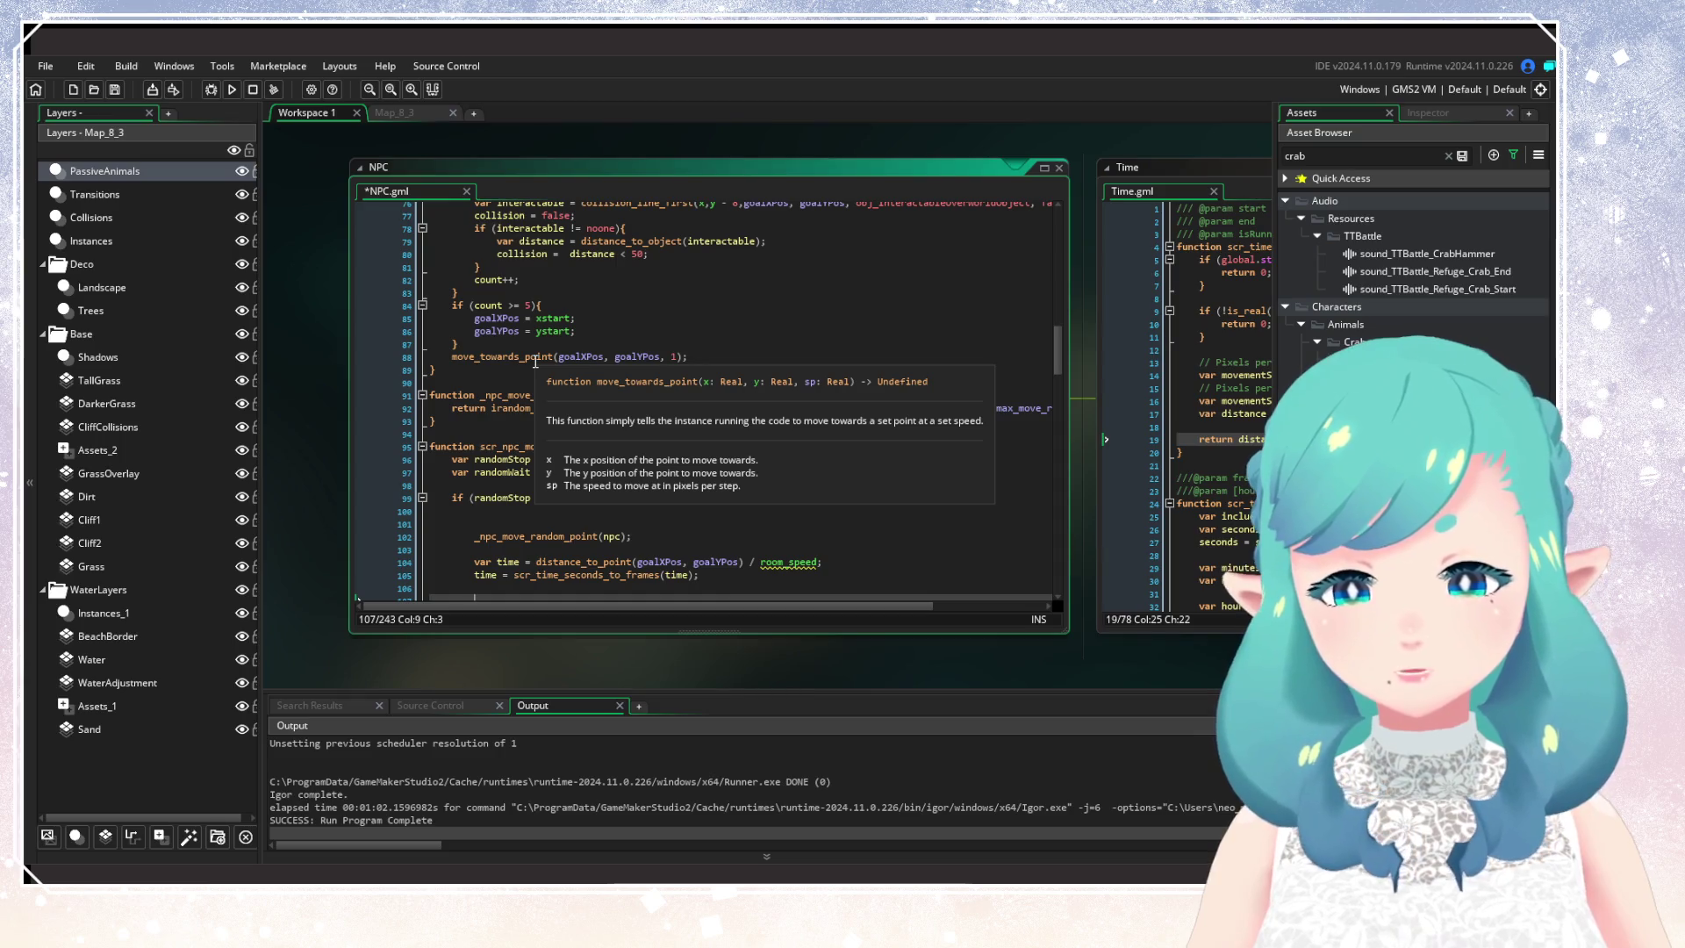
left_click(536, 358)
mouse_move(543, 351)
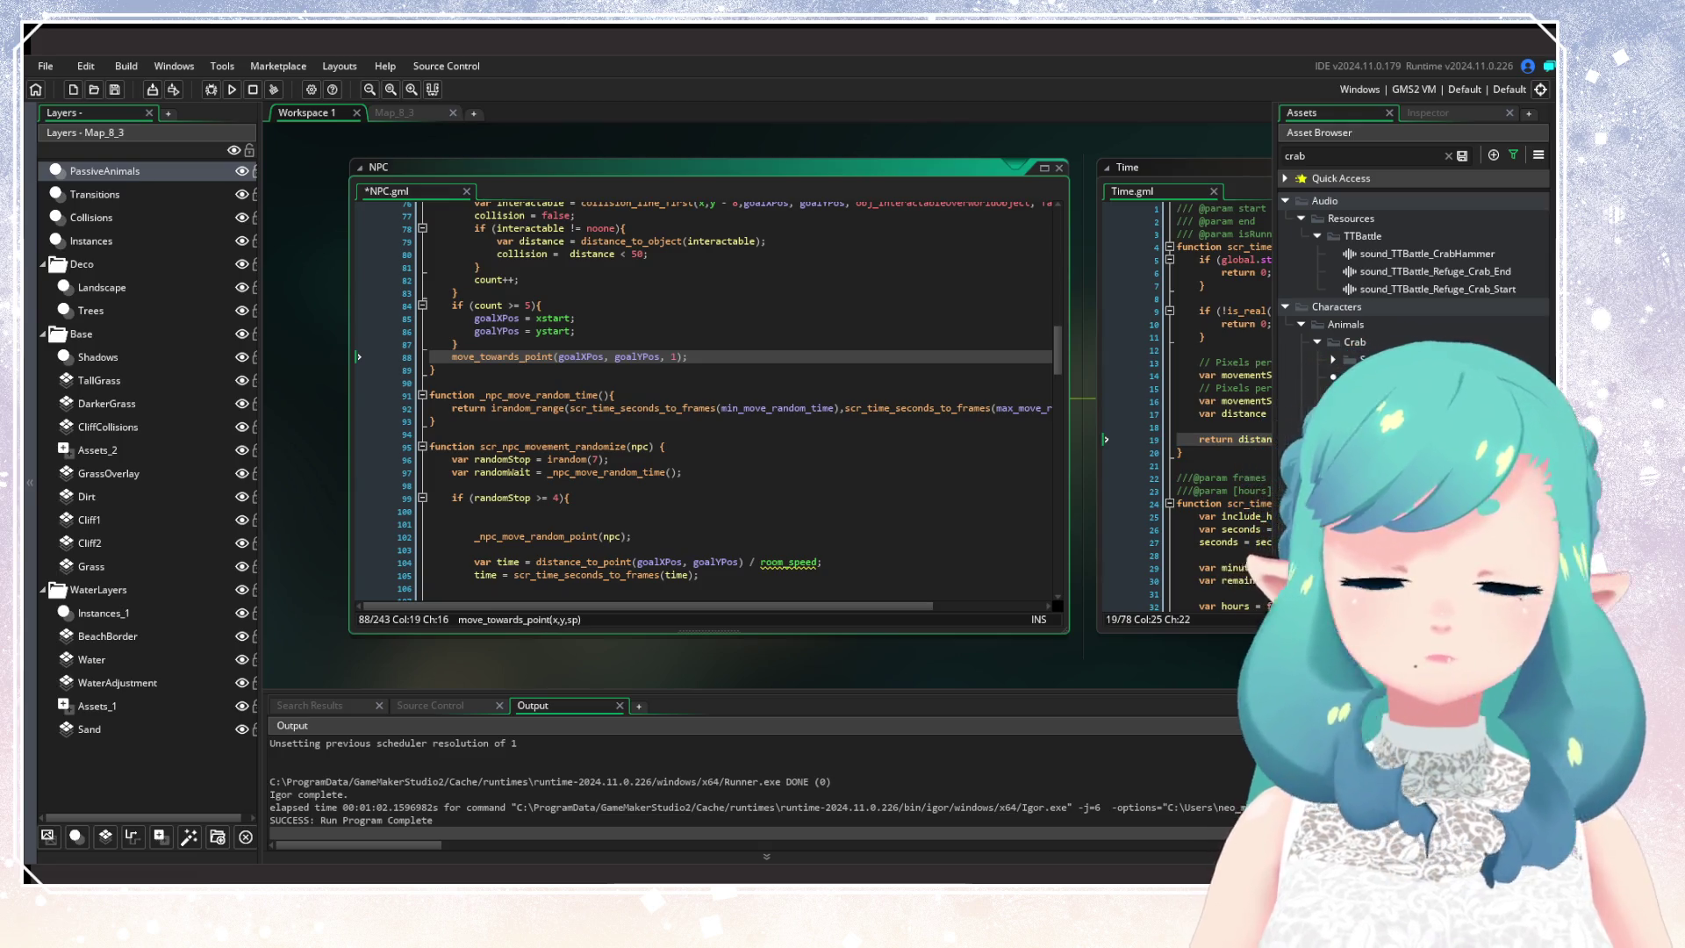
left_click(804, 562)
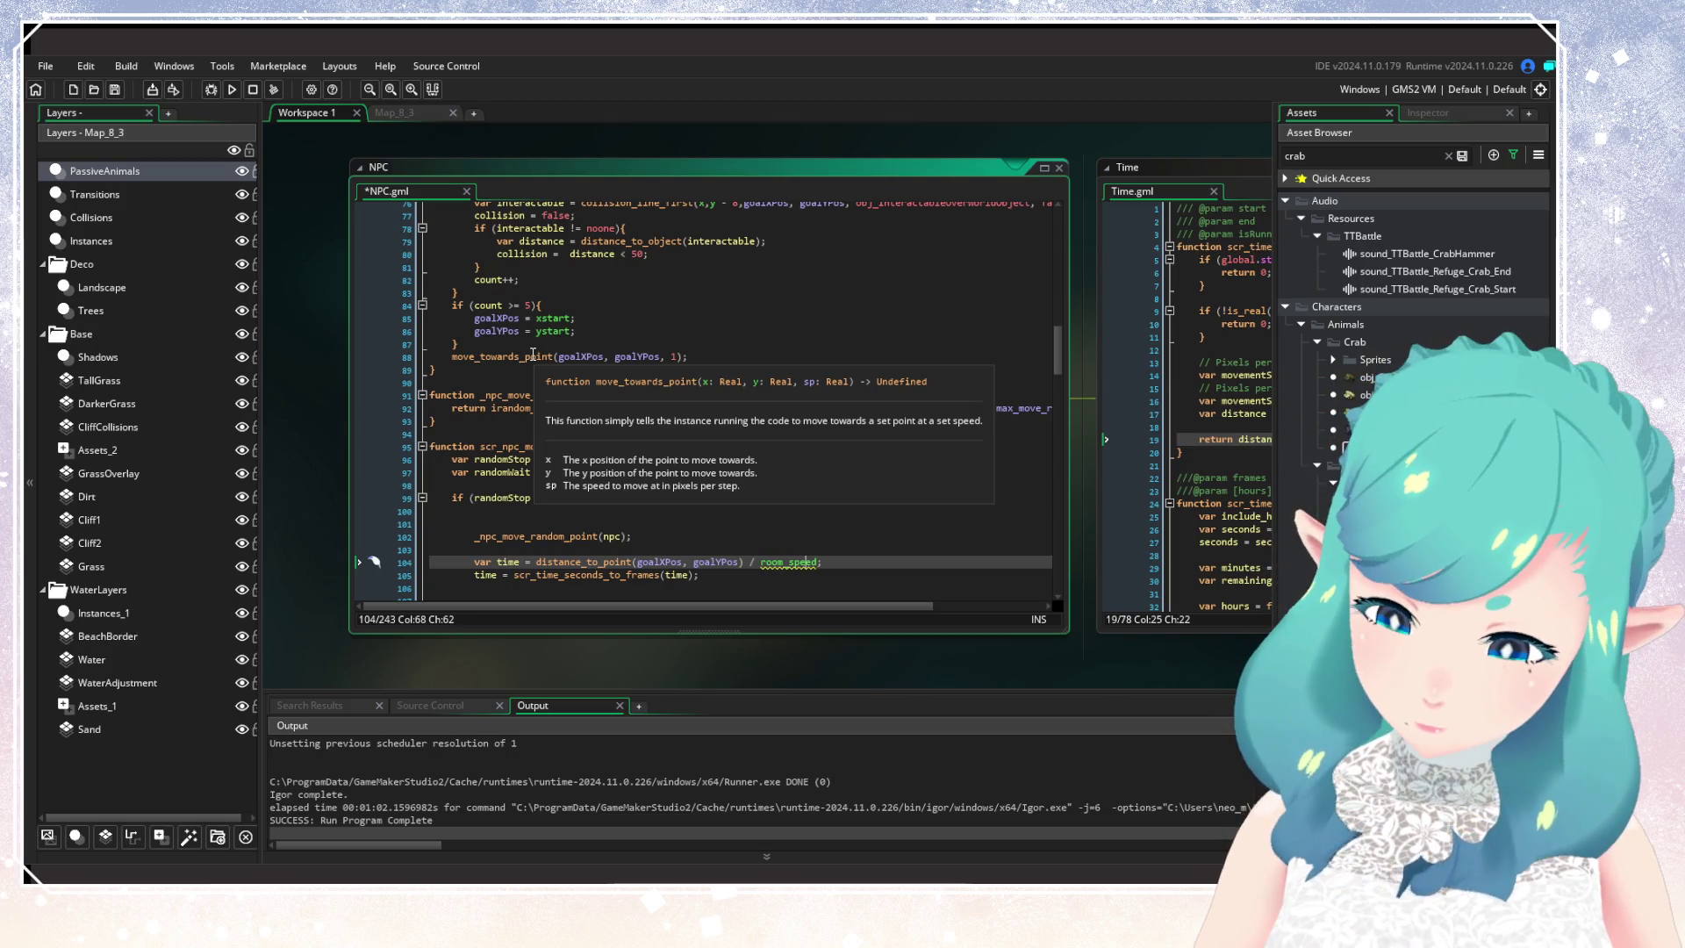
scroll(776, 481, "down", 1)
scroll(775, 481, "down", 1)
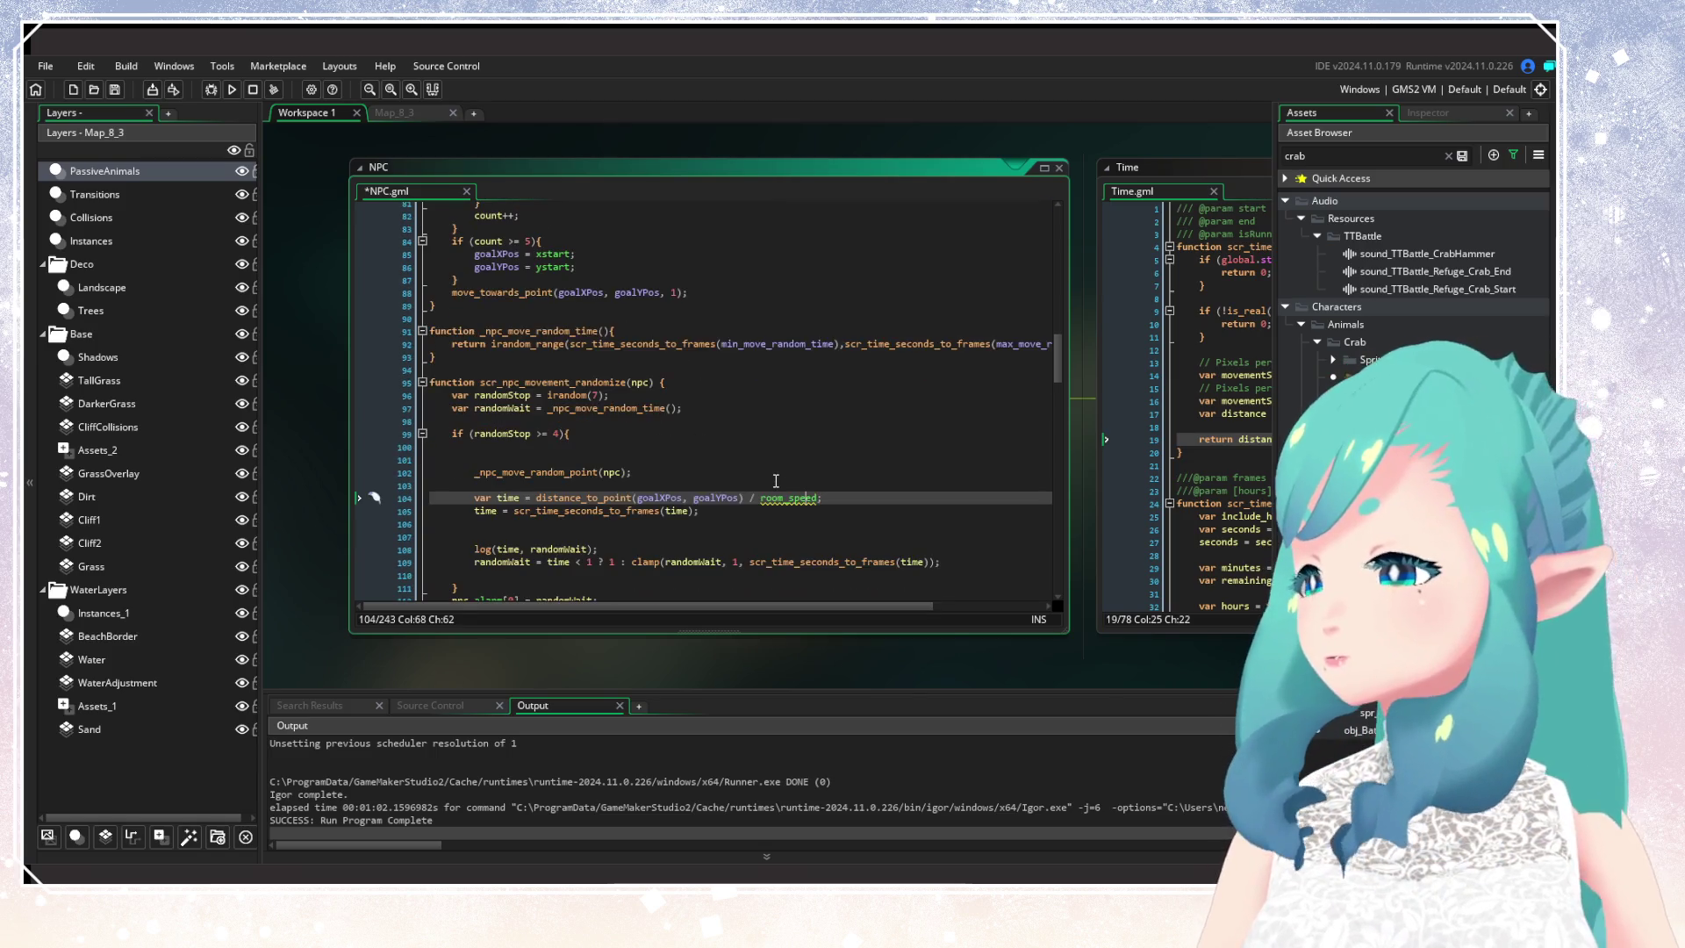
scroll(776, 481, "down", 2)
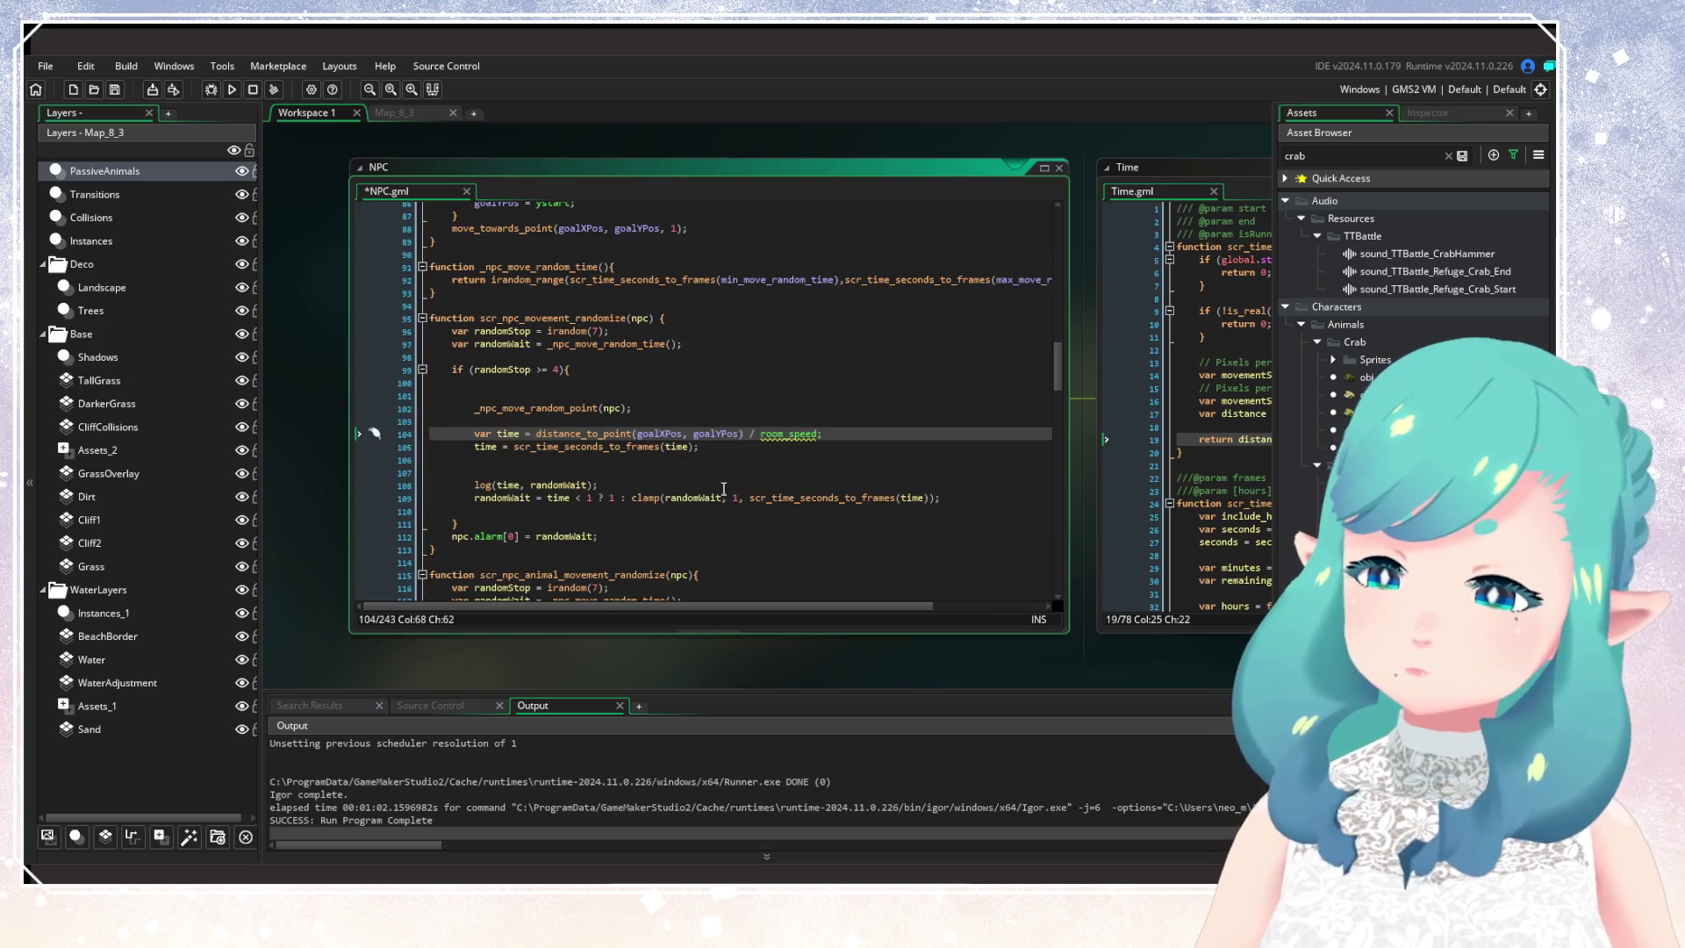
left_click(619, 433)
left_click(767, 500)
mouse_move(793, 436)
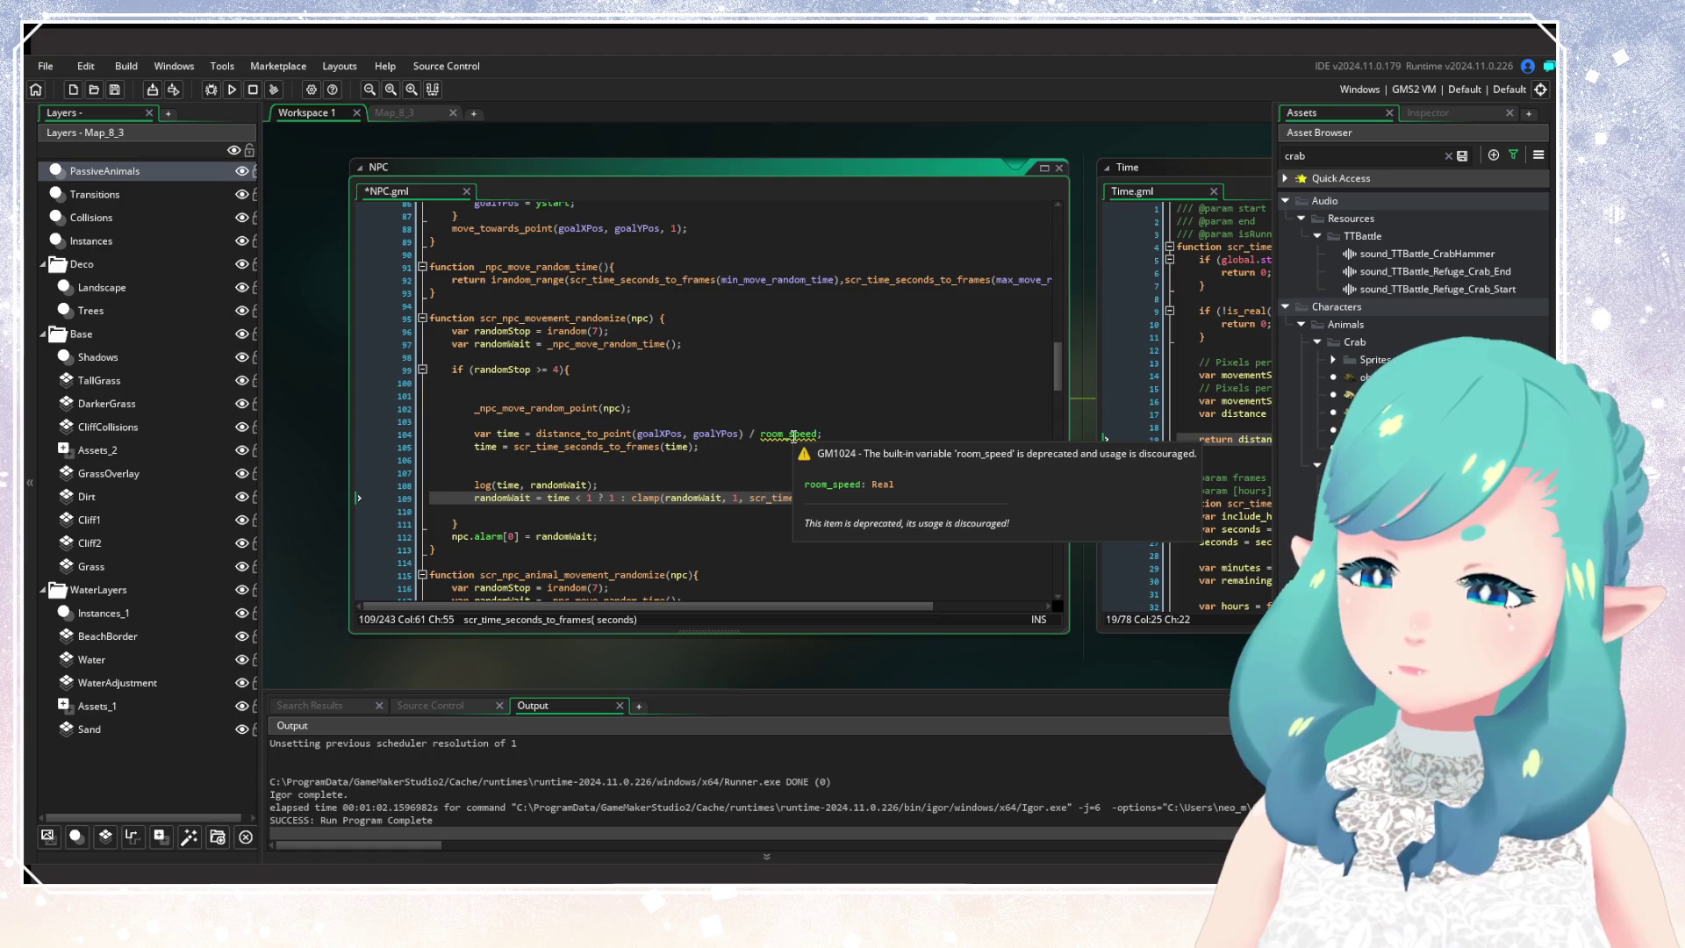
left_click(793, 436)
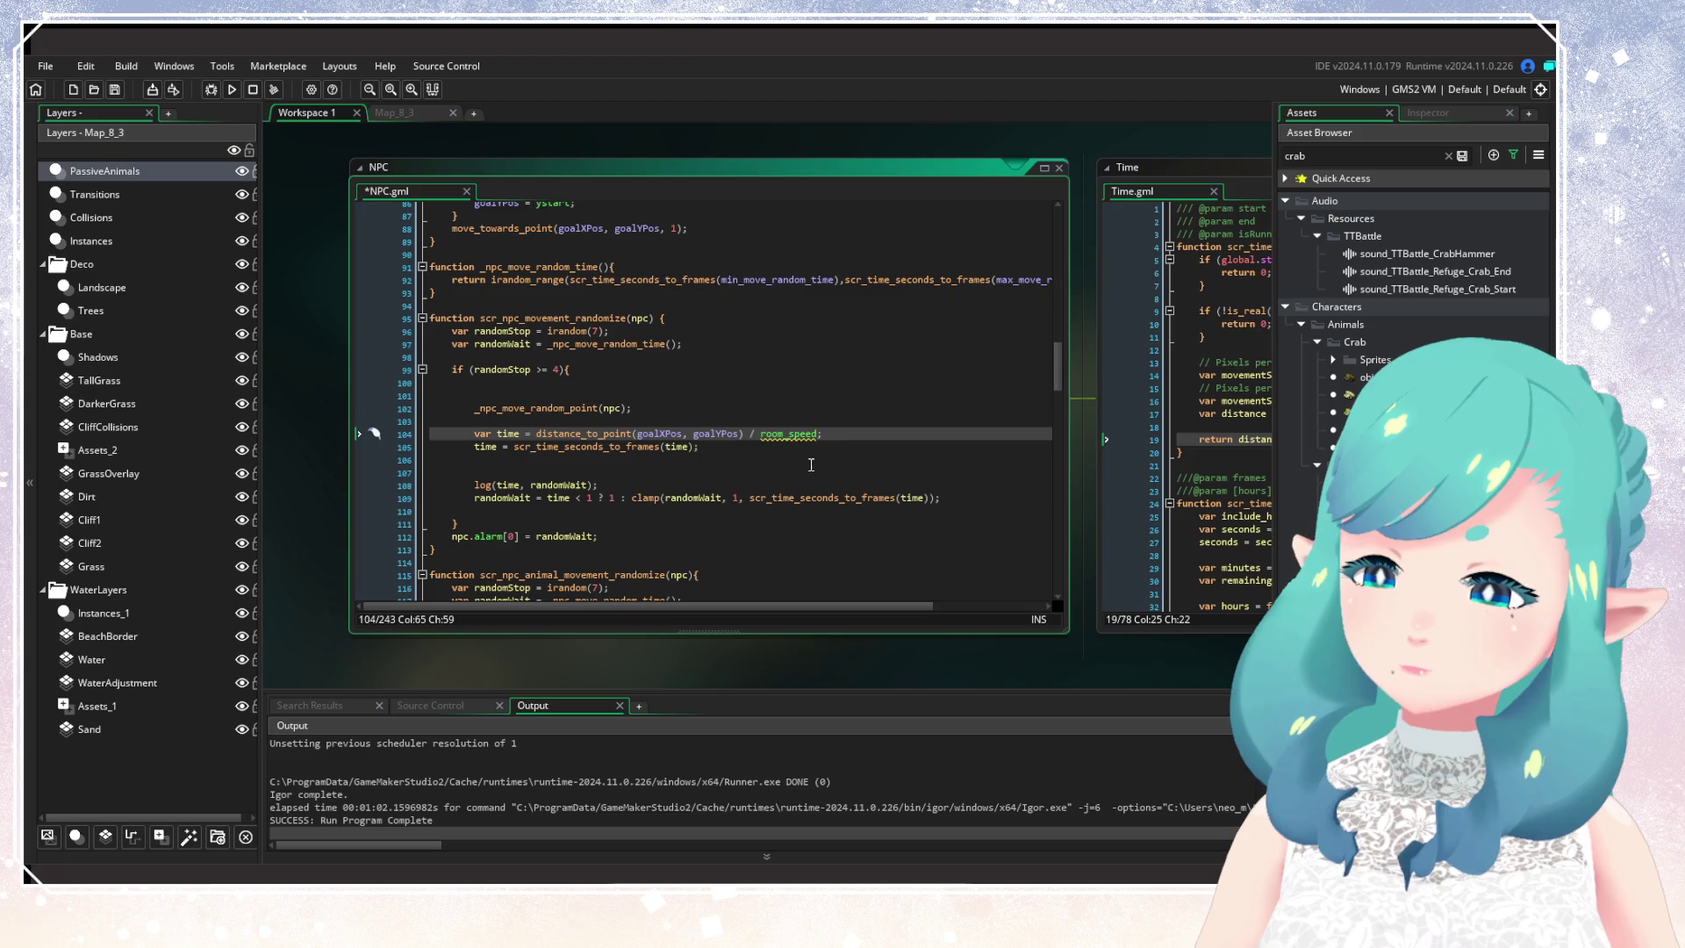
left_click(771, 462)
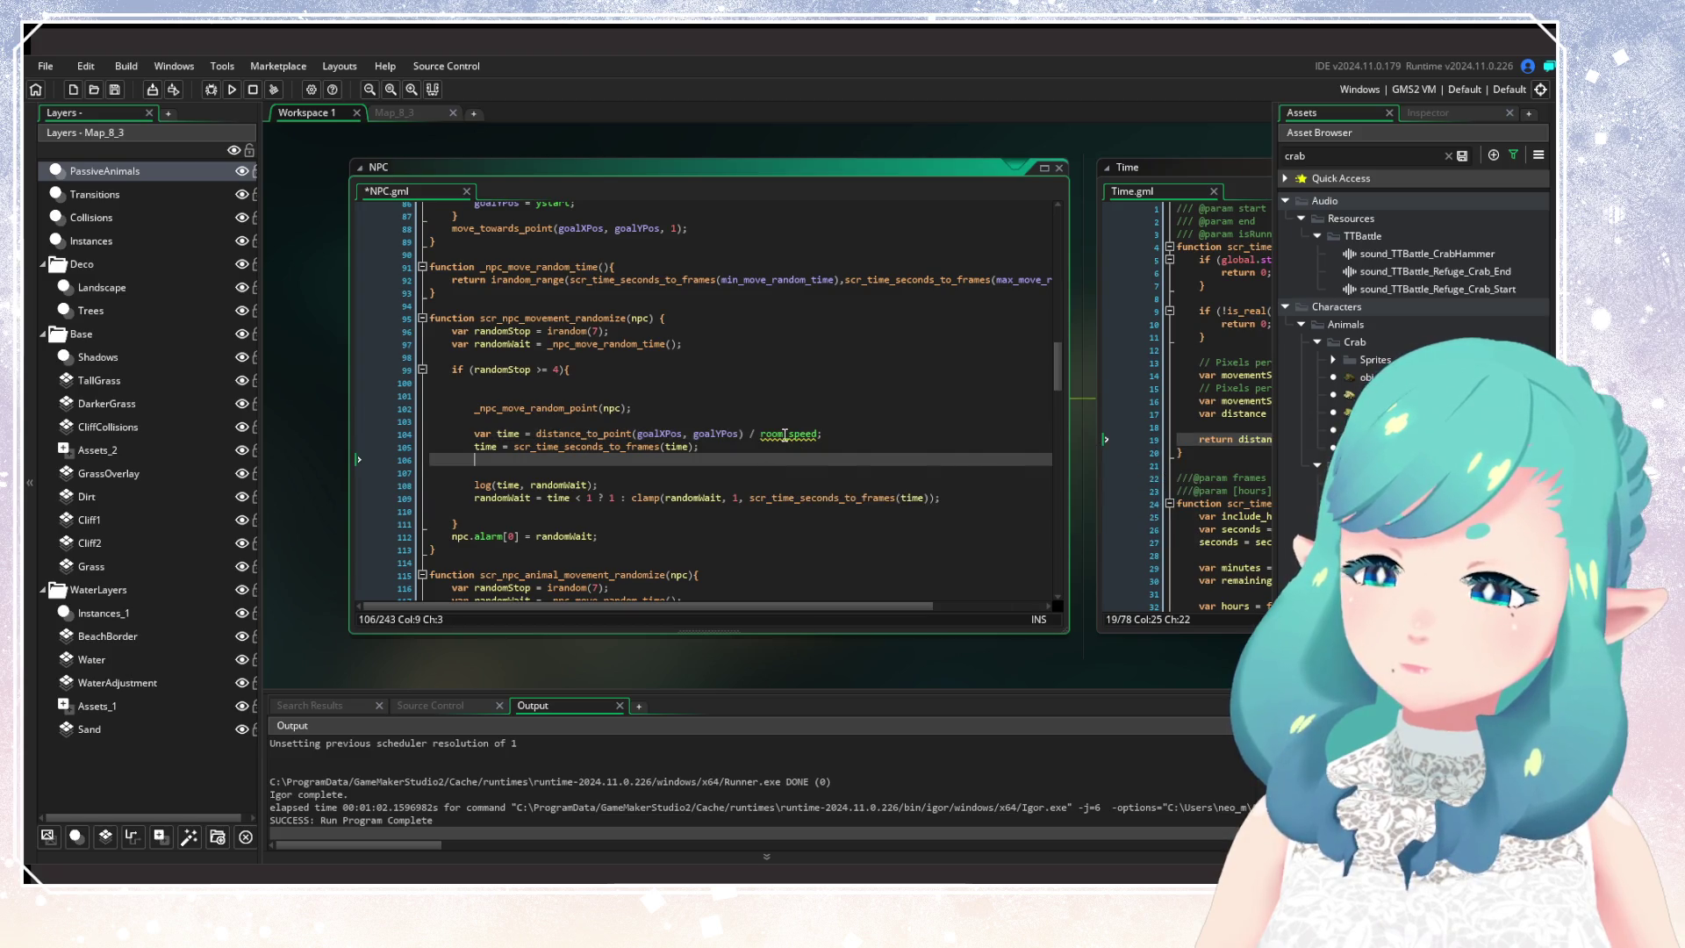
mouse_move(784, 434)
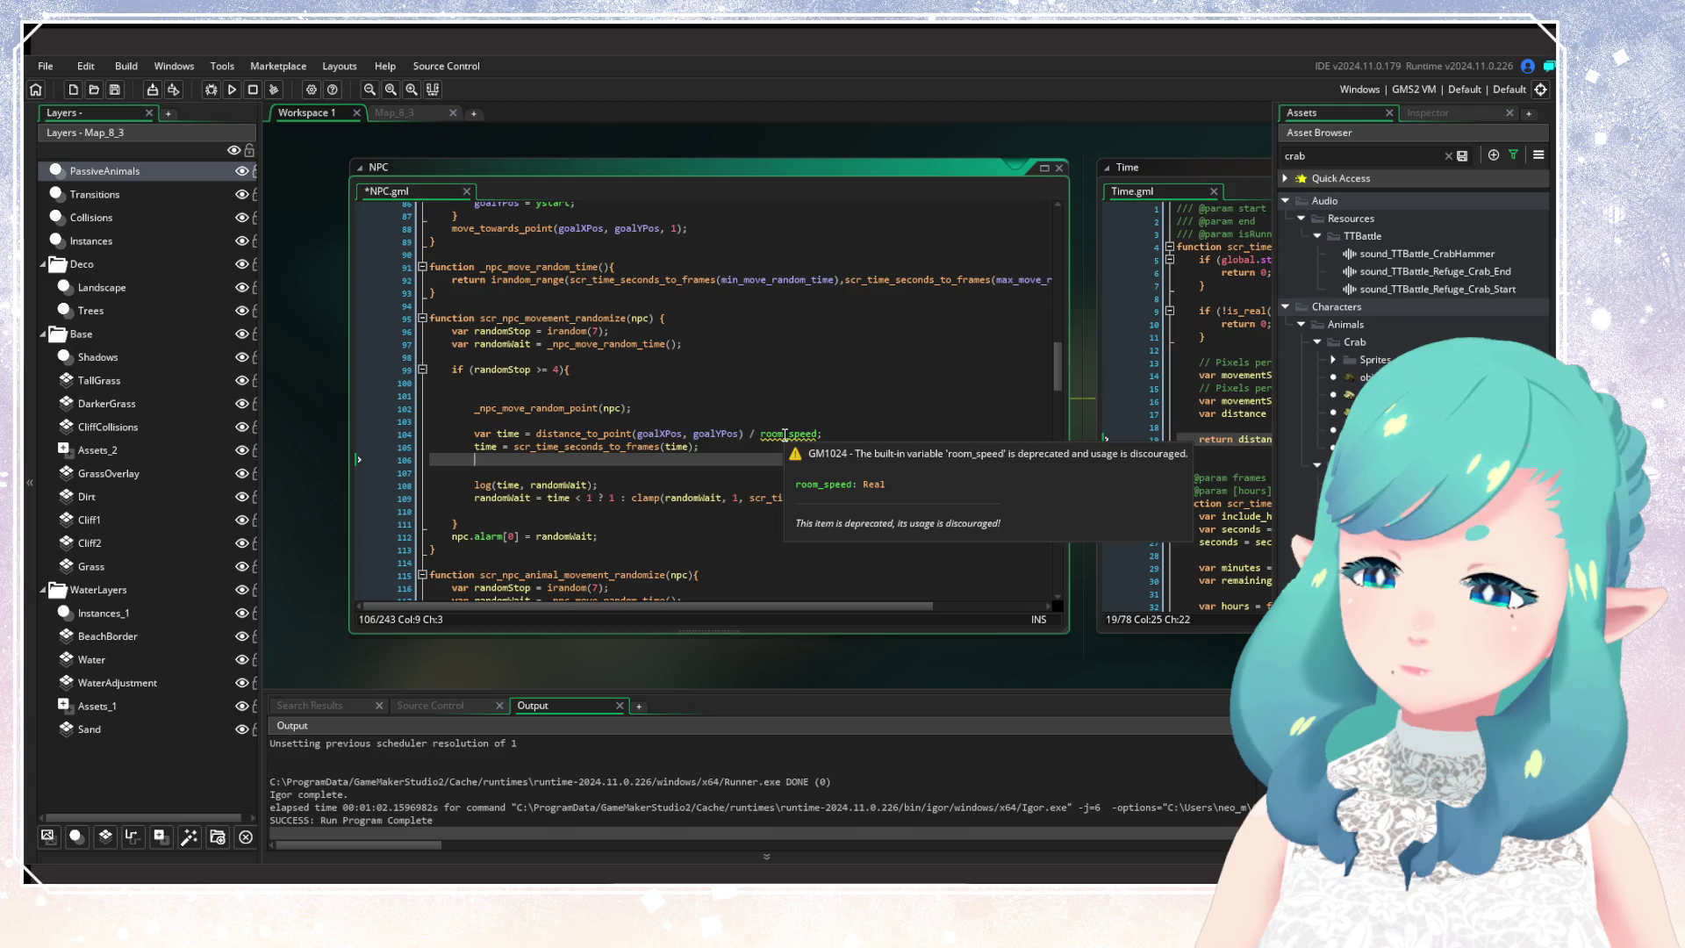
left_click(785, 434)
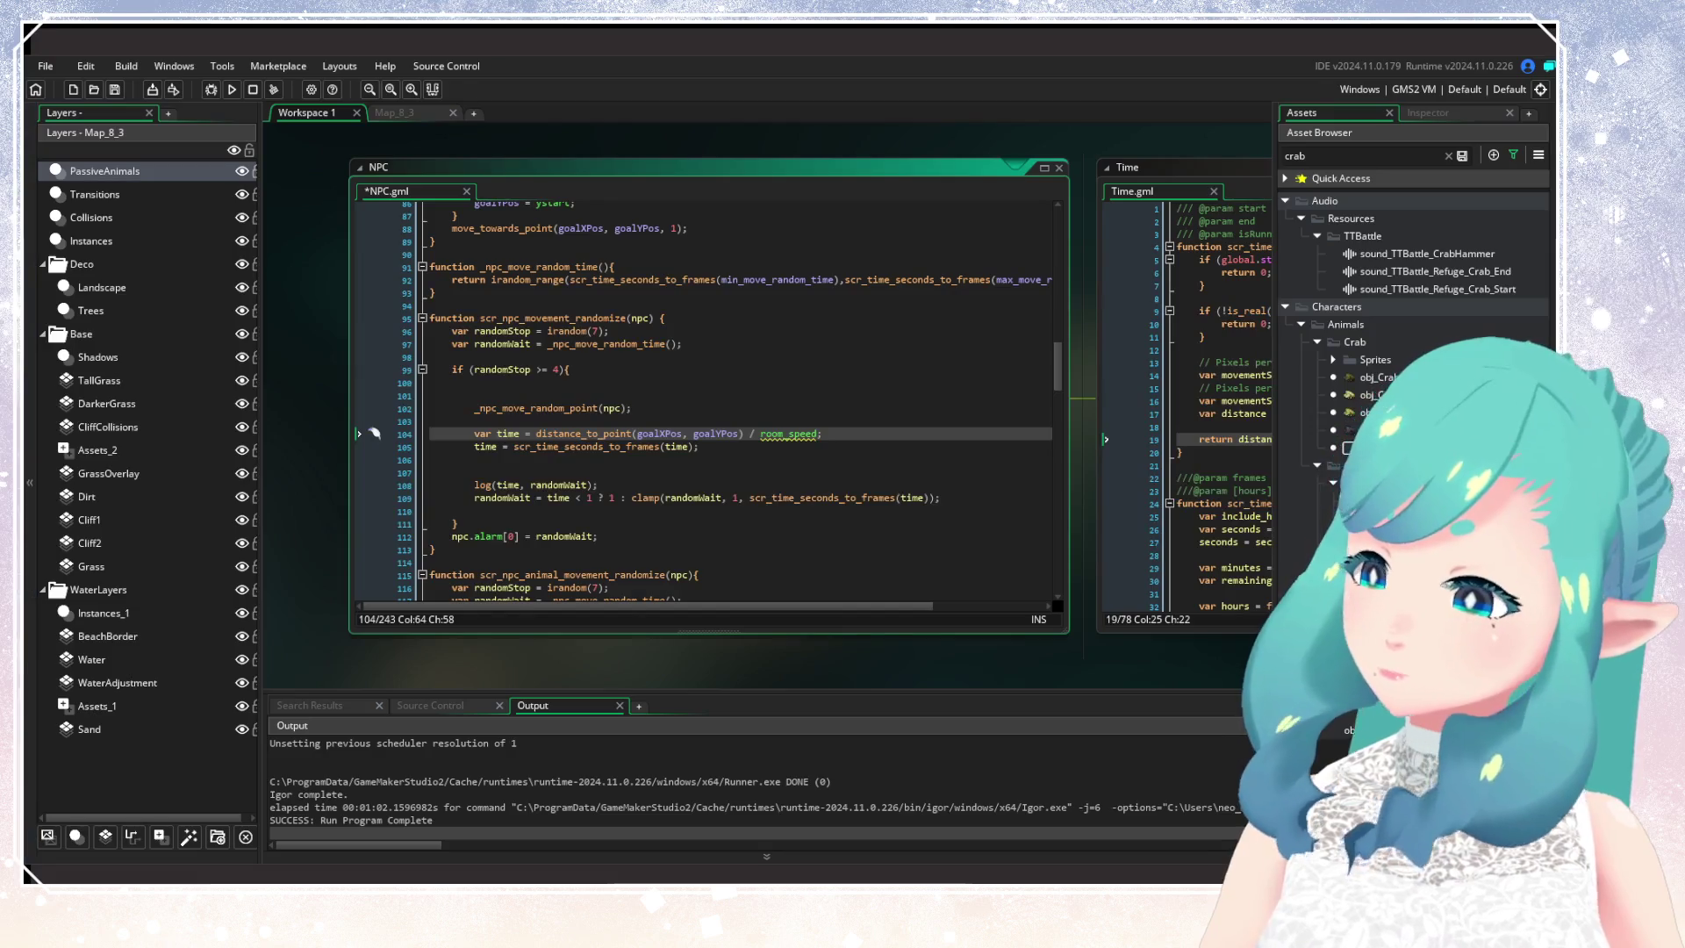
Step: Change line 104's divisor from room_speed to (speed * room_speed) and save NPC.gml
scroll(374, 434, "up", 3)
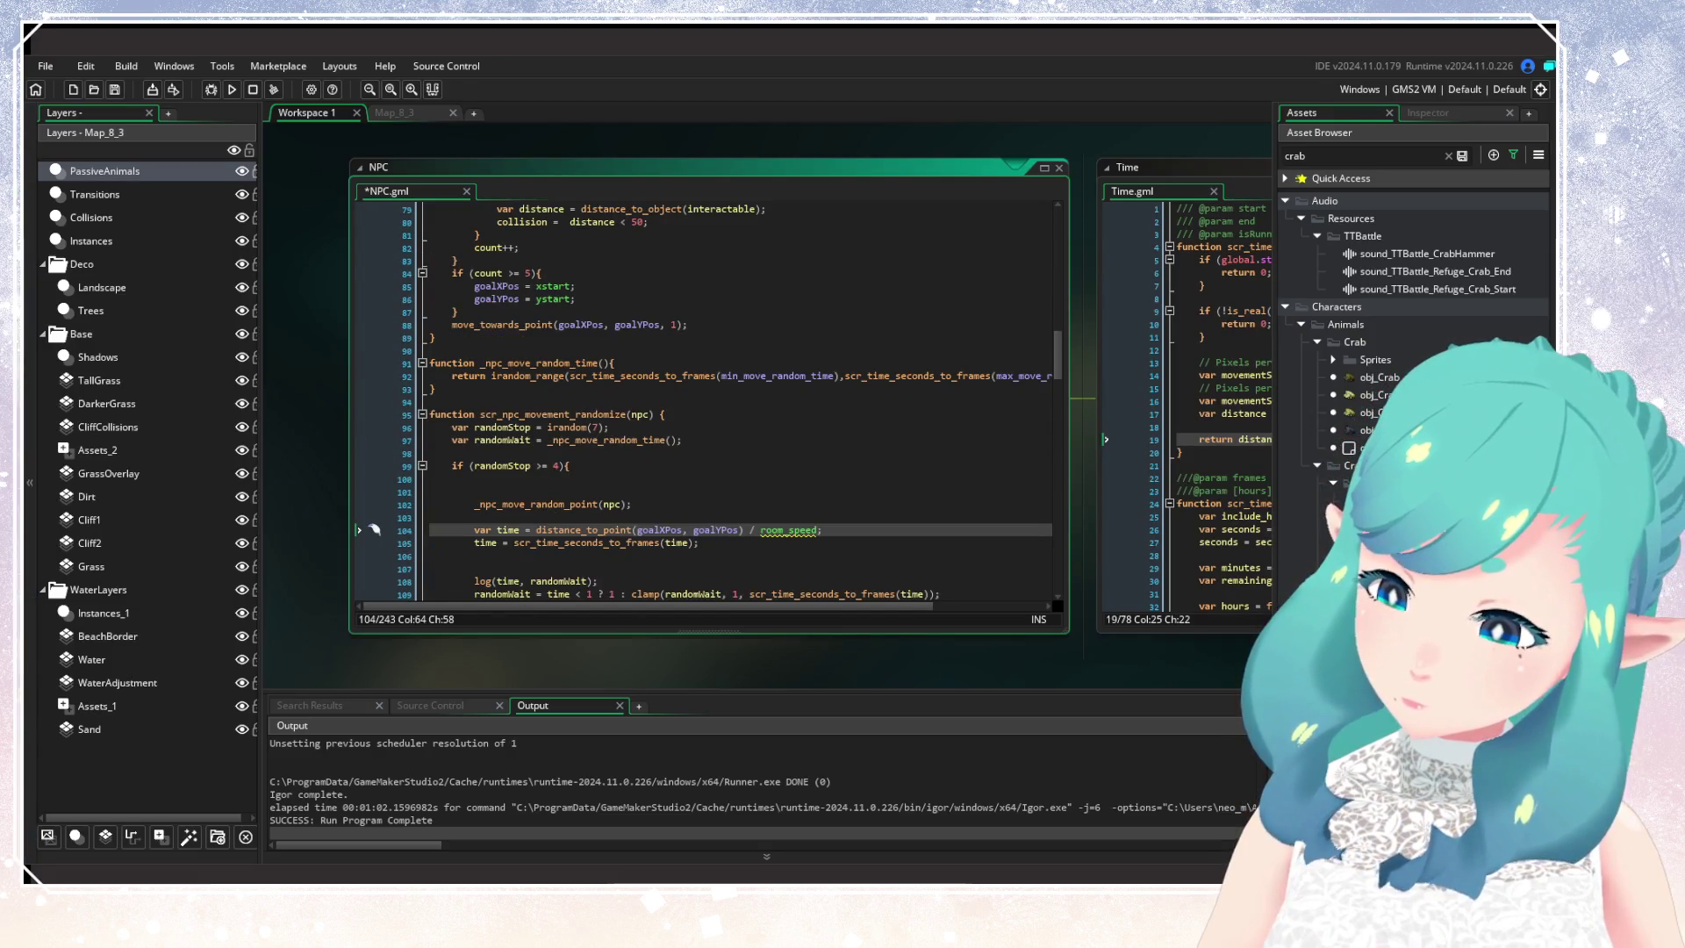
left_click(672, 325)
left_click(762, 531)
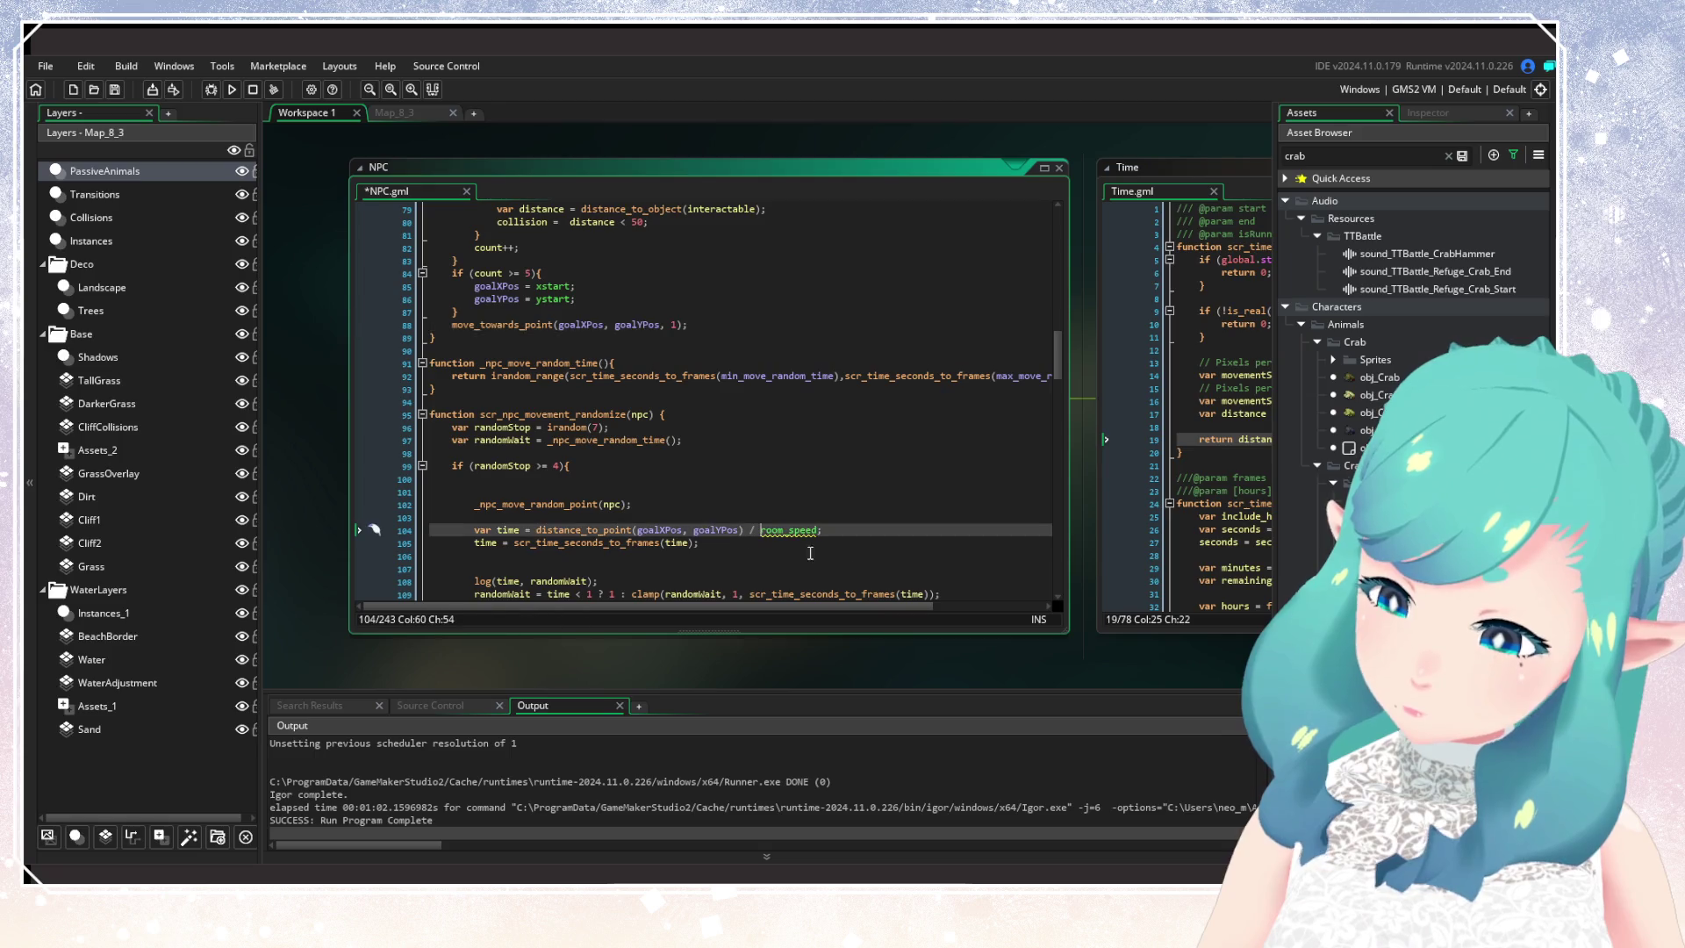
type("(speed *")
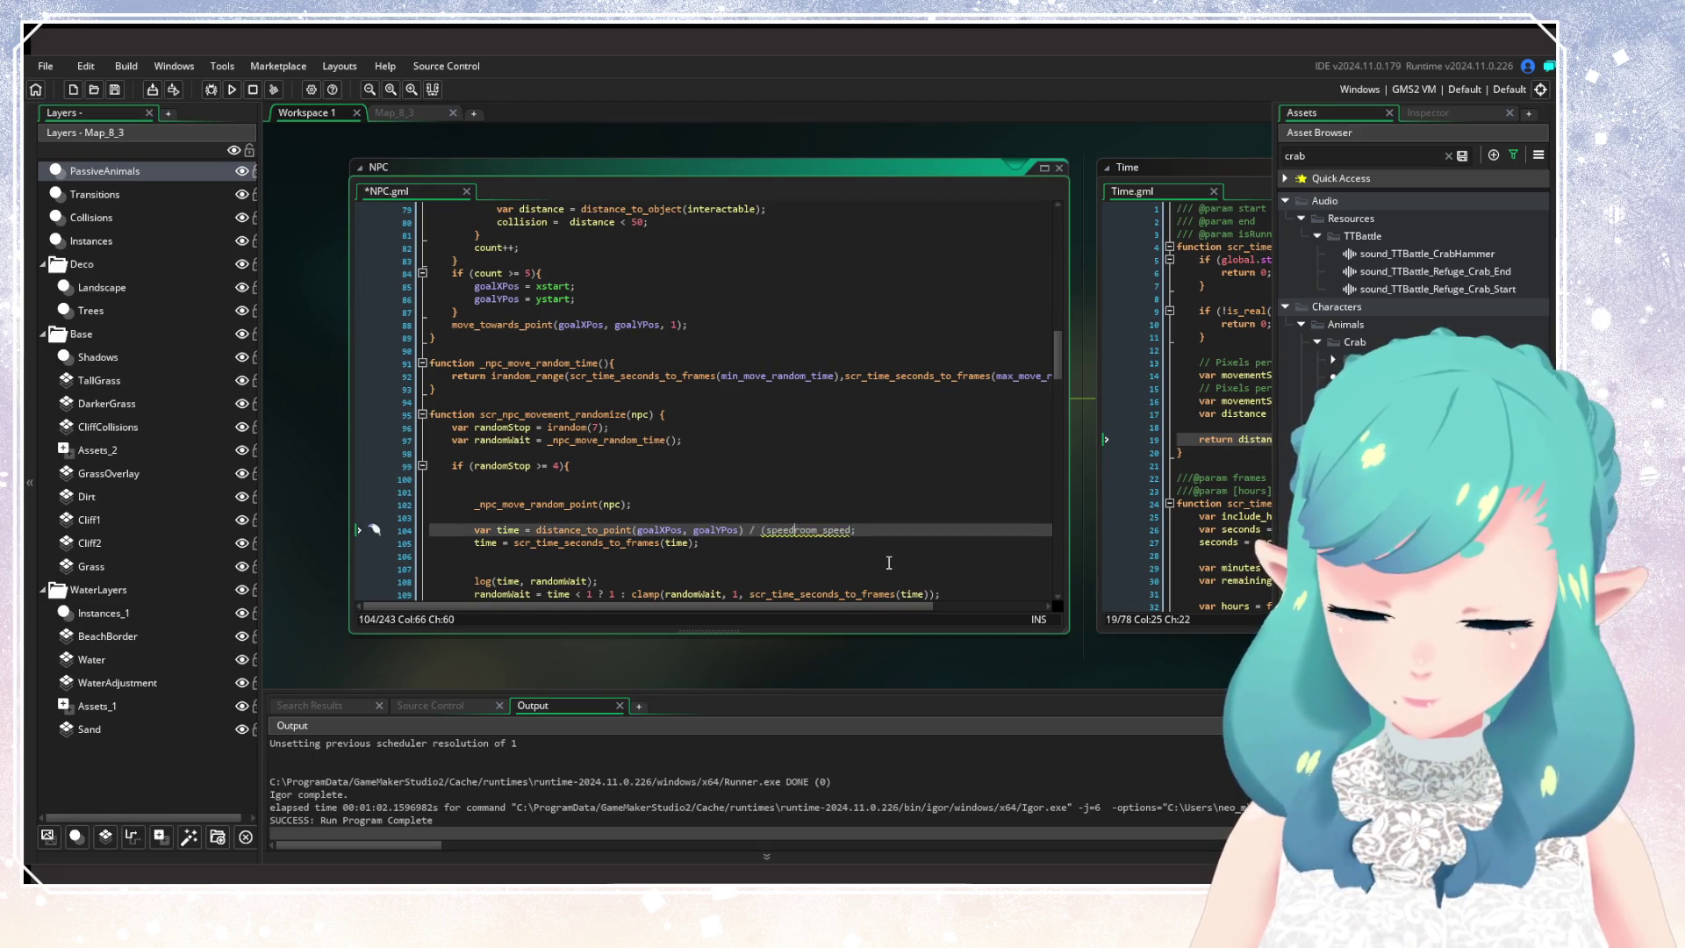
left_click(870, 531)
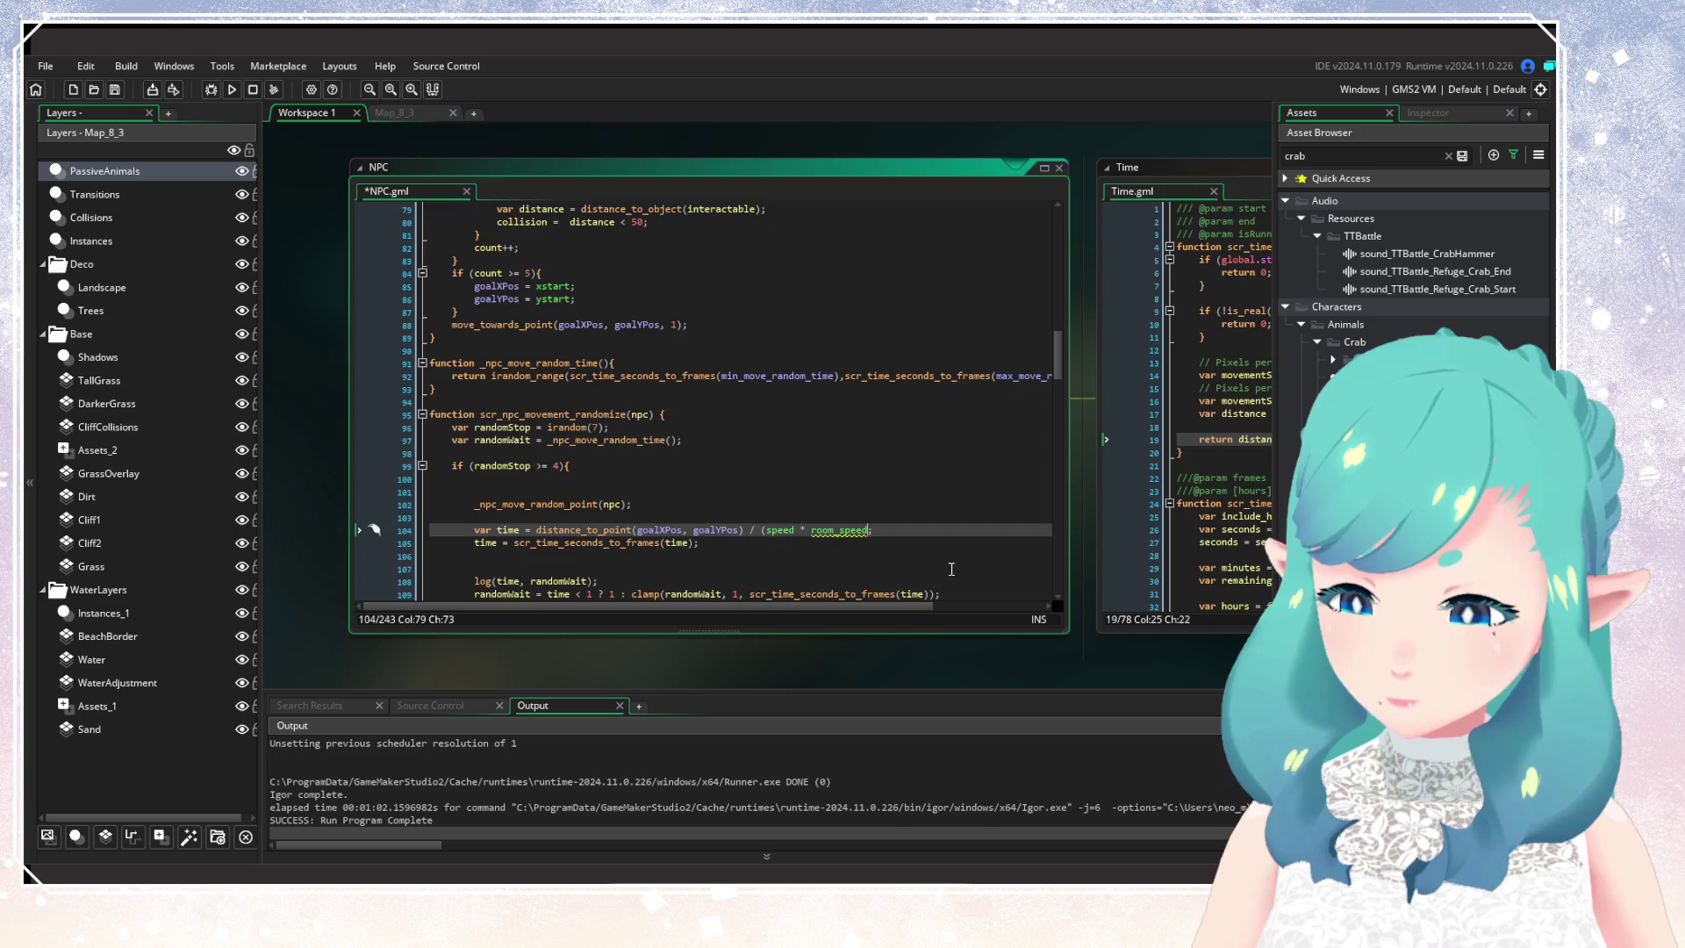
type(")")
key("ctrl+s")
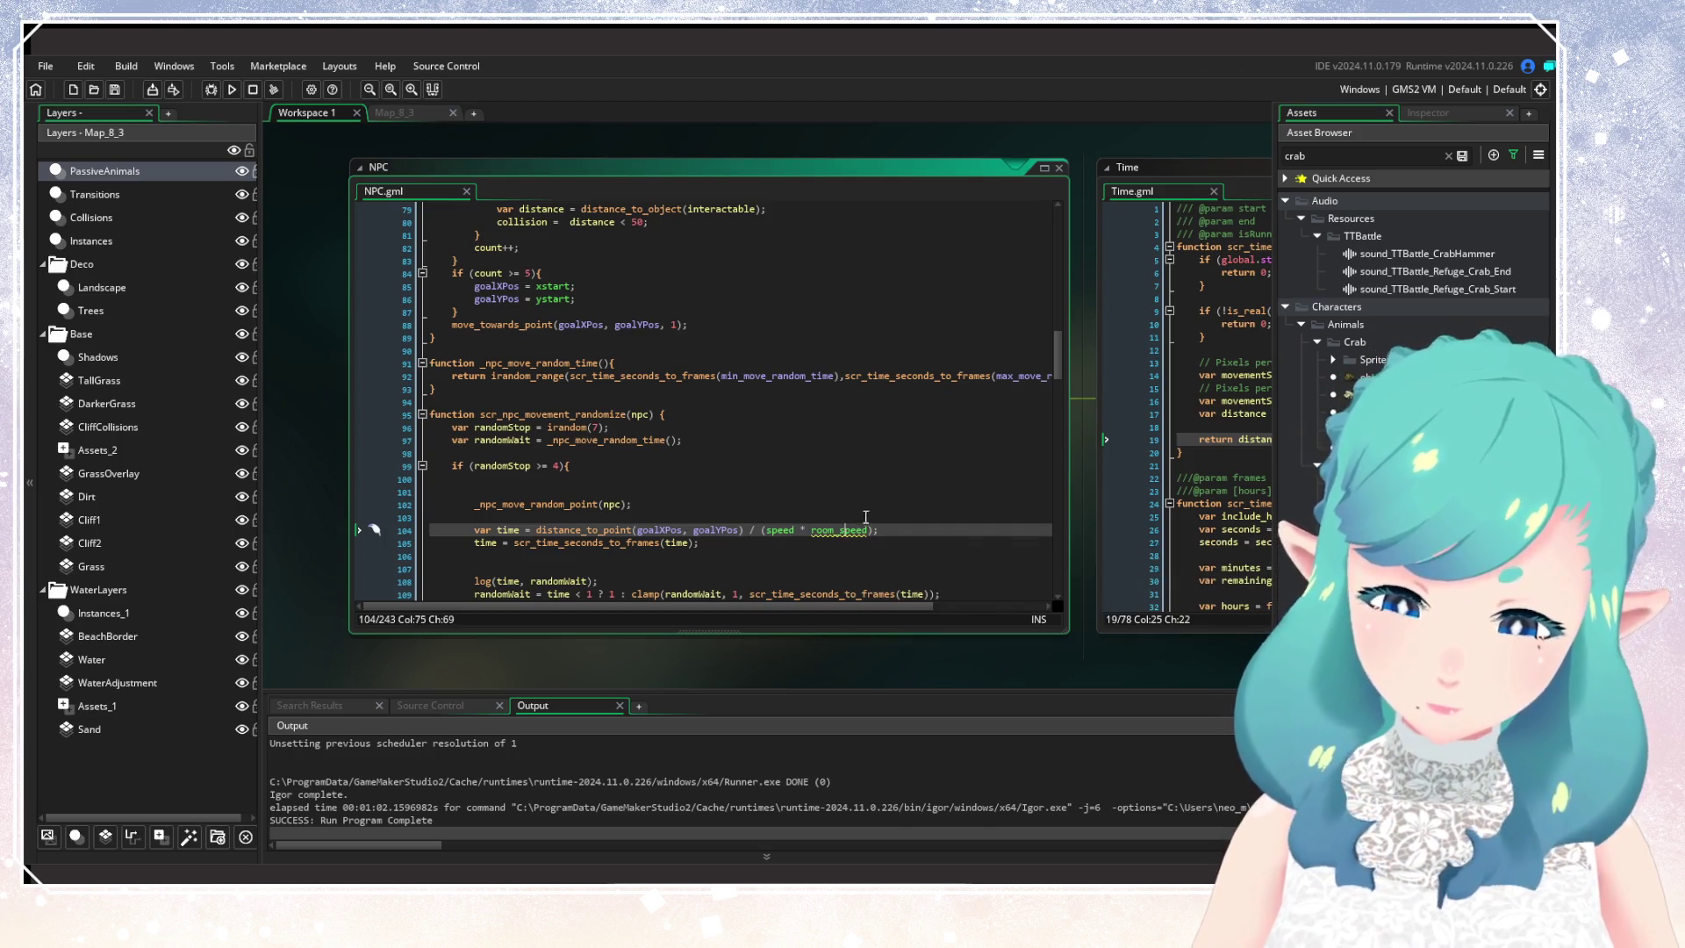
Step: Go back along the line and select the new speed term in the divisor
key("Left")
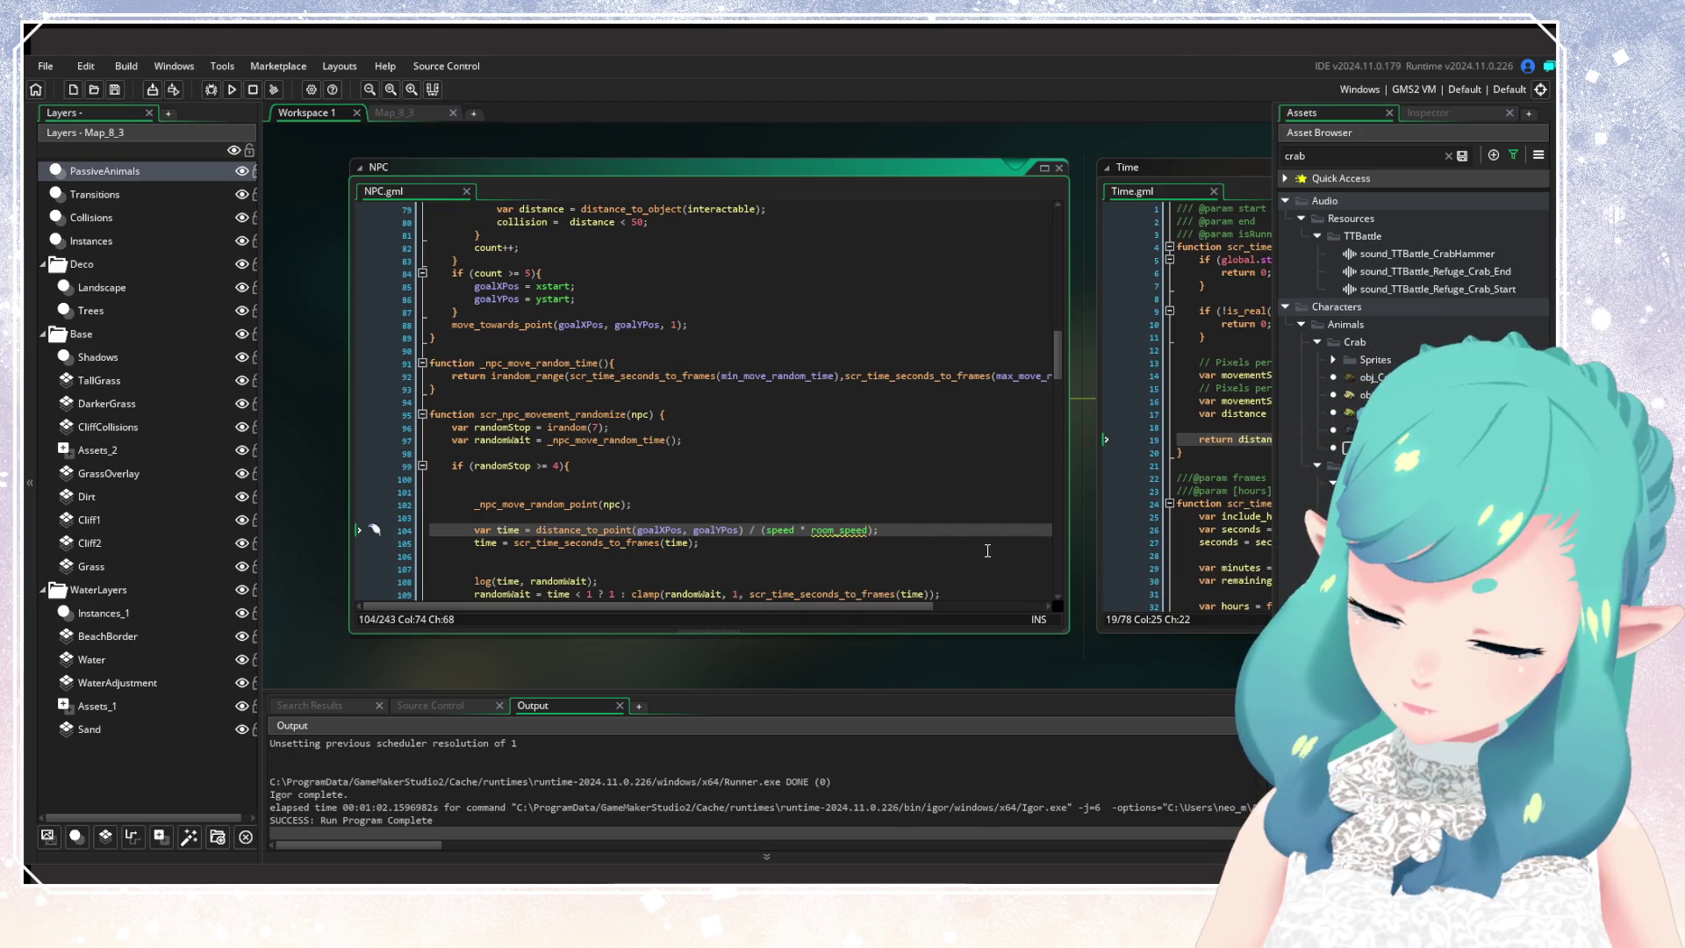
key("ctrl+Left")
key("ctrl+Left")
key("ctrl+Left")
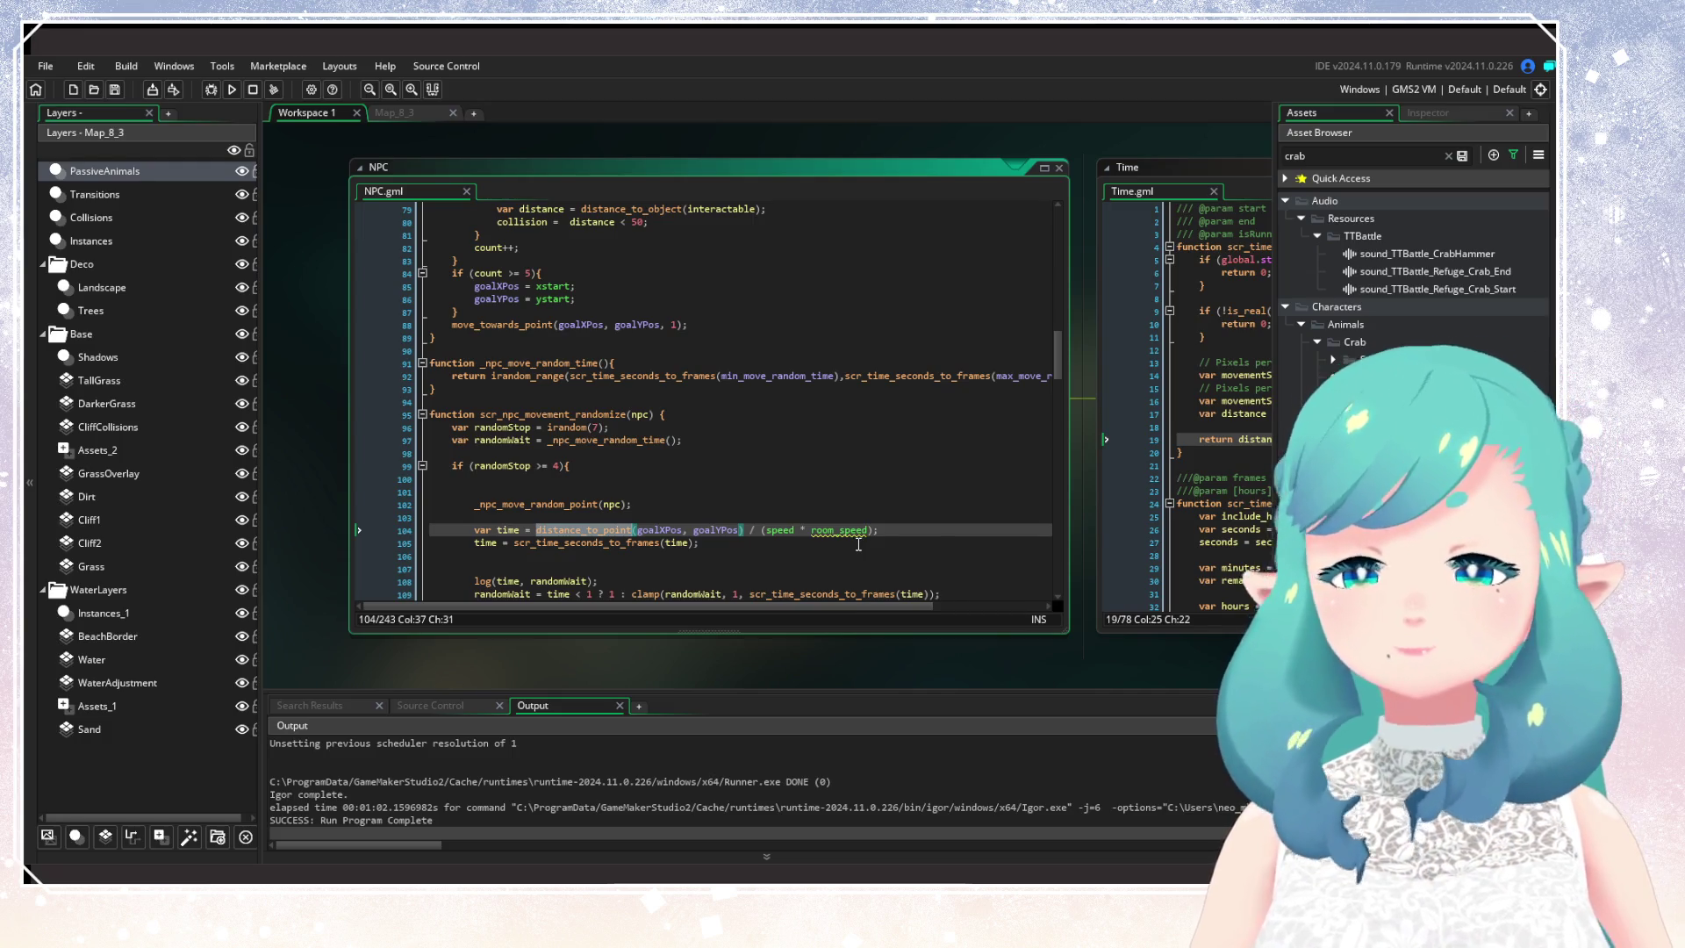
left_click(778, 531)
double_click(778, 531)
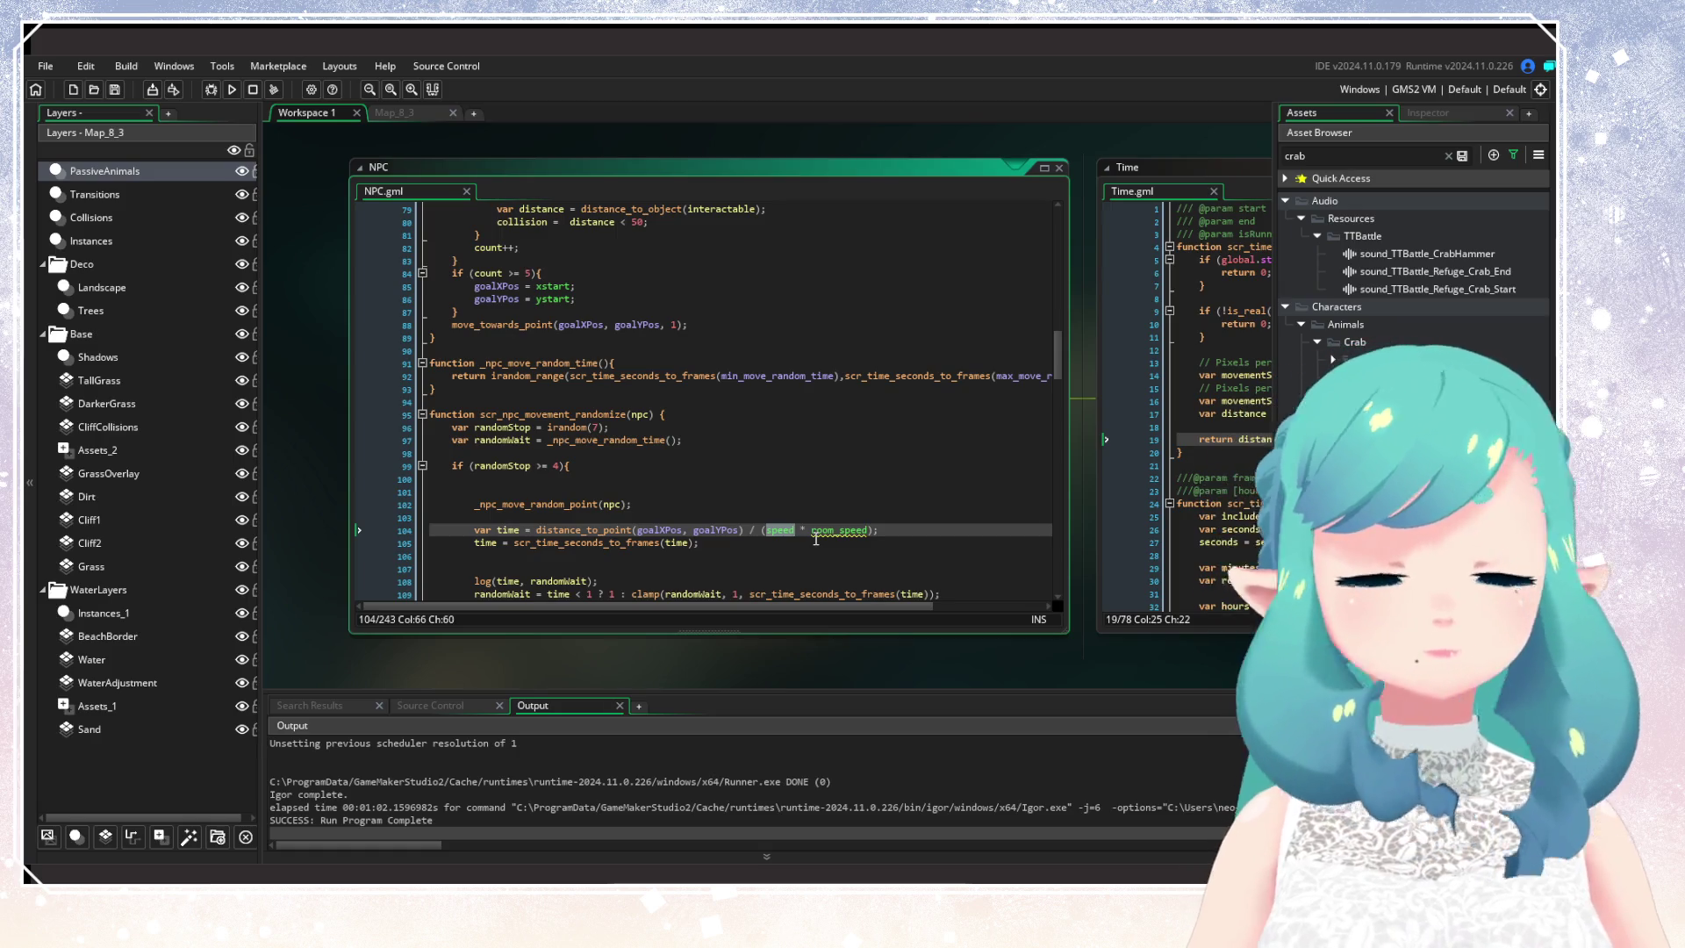
Step: Review the (speed * room_speed) divisor while the run logs time/wait pairs like 125.00, 30
mouse_move(830, 528)
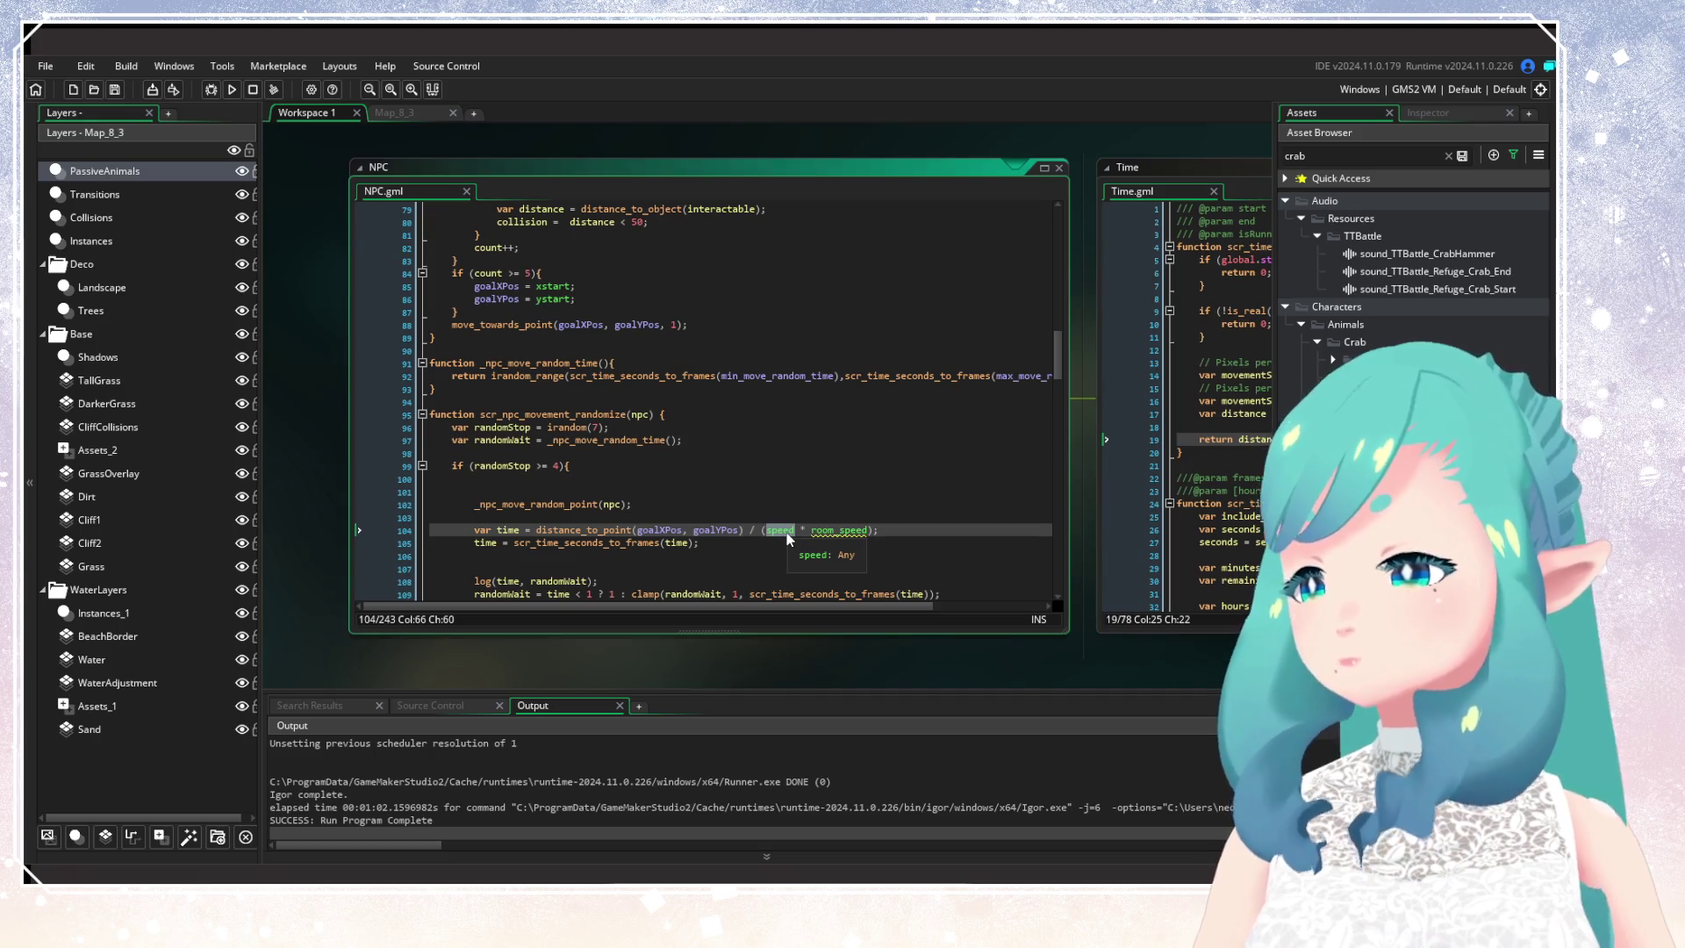
left_click(853, 530)
left_click(603, 530)
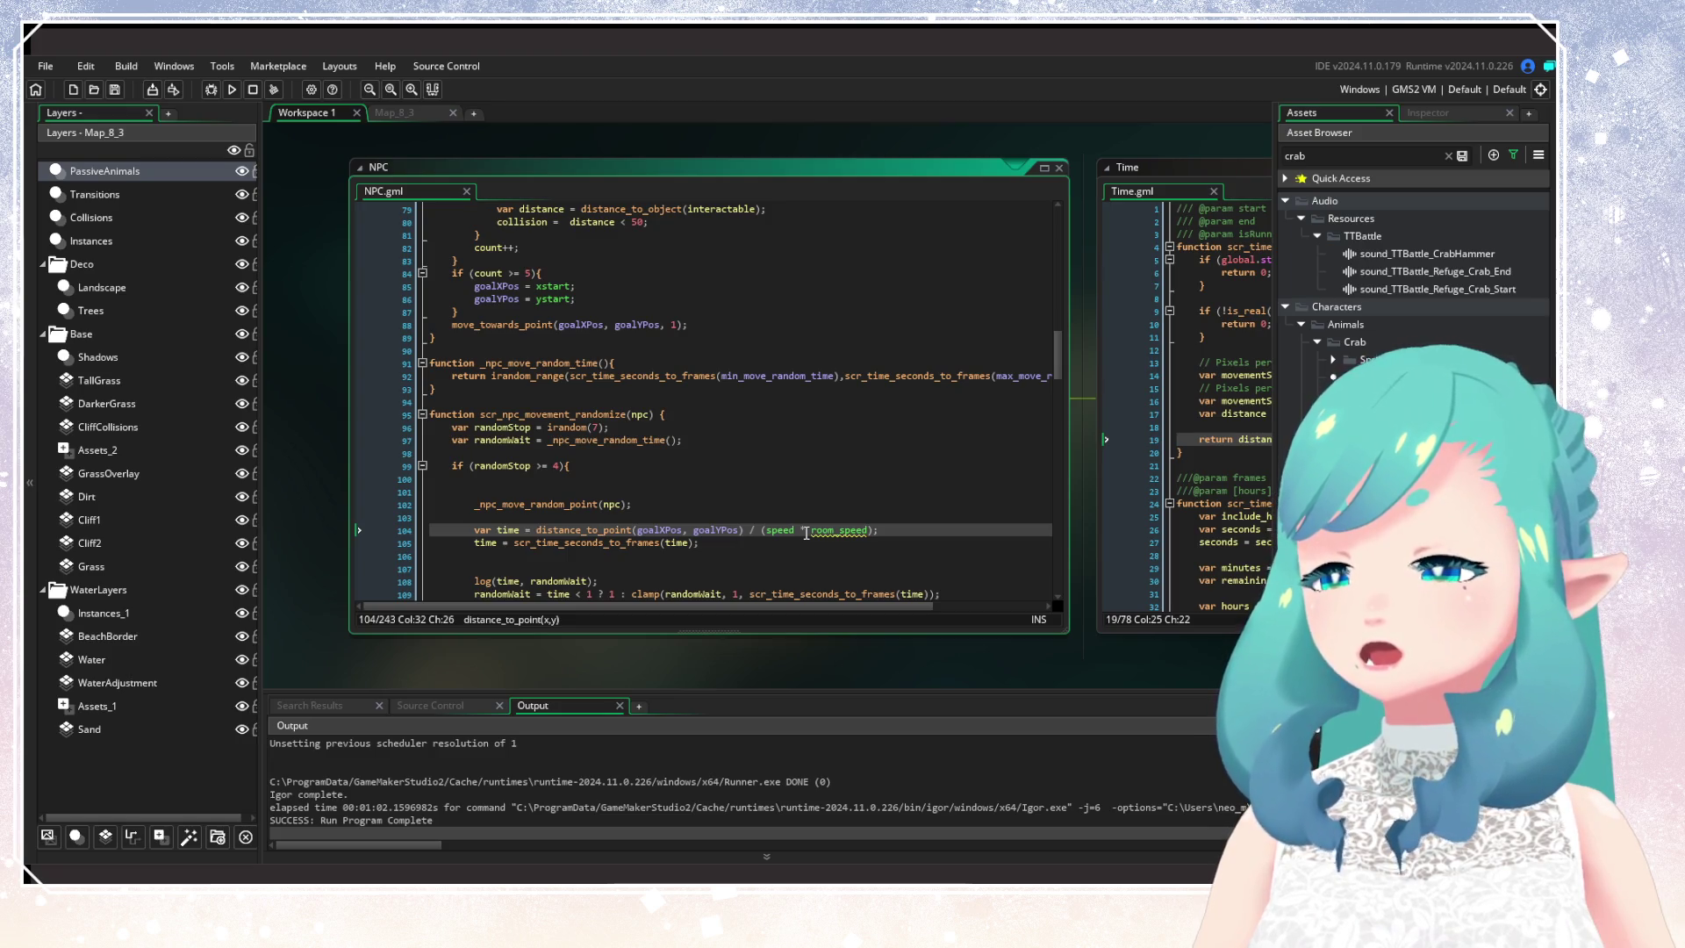
scroll(709, 524, "down", 1)
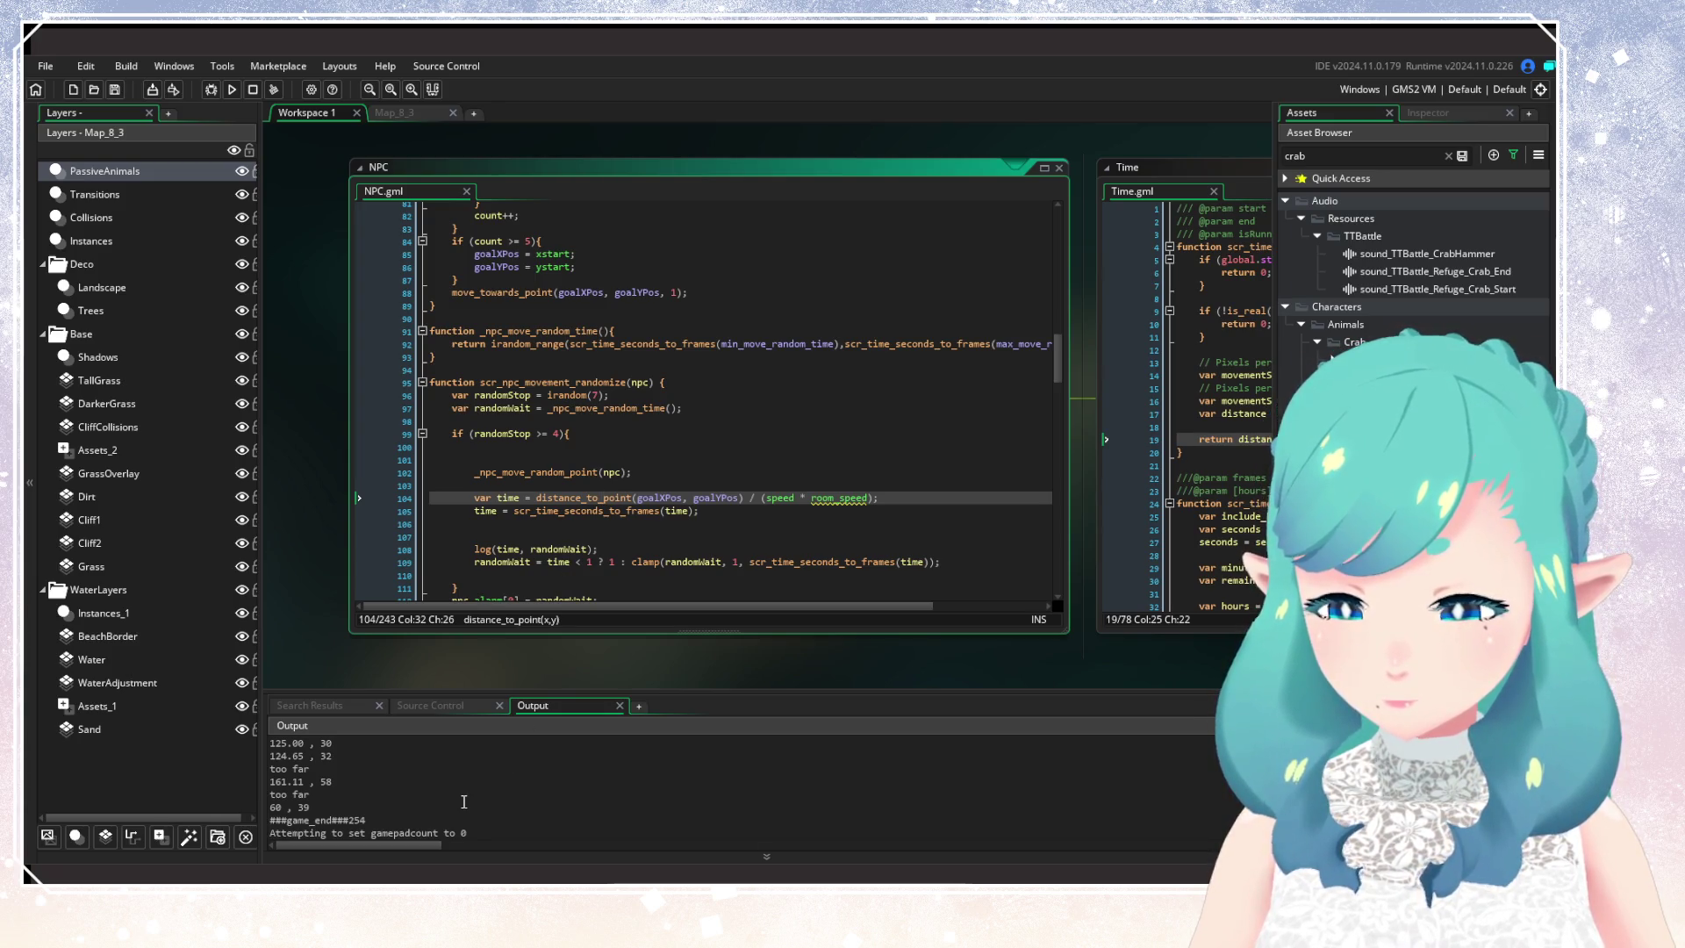
scroll(464, 801, "down", 2)
scroll(465, 801, "up", 2)
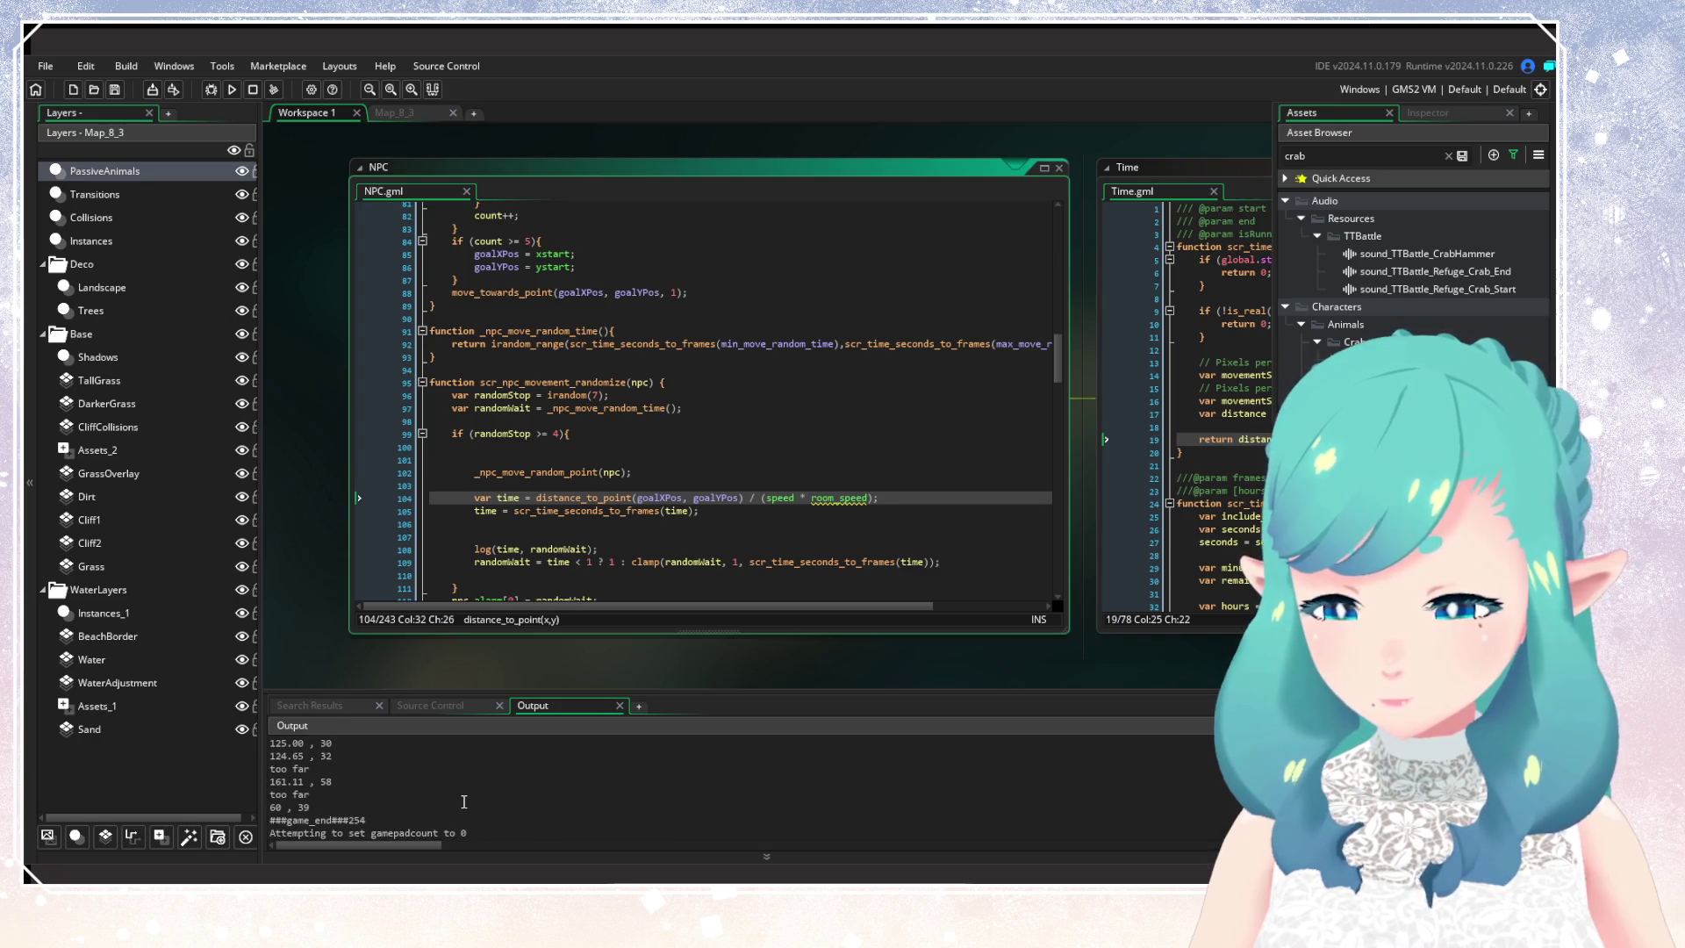
scroll(464, 802, "up", 1)
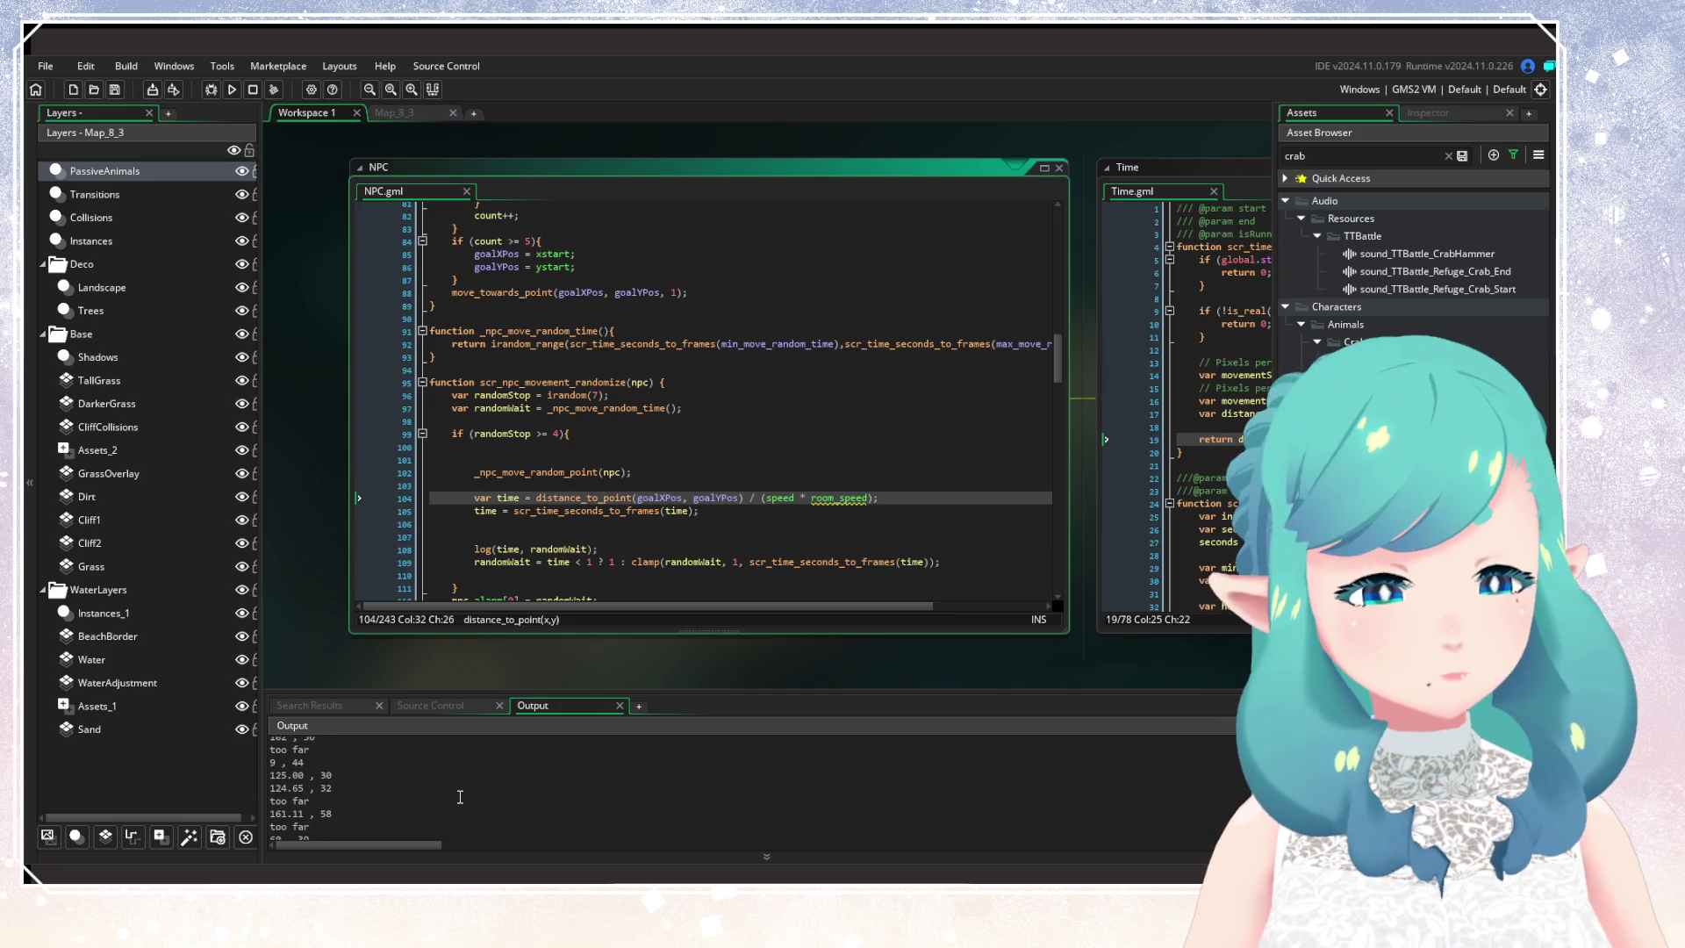
scroll(461, 799, "down", 1)
scroll(461, 799, "up", 1)
scroll(460, 795, "down", 2)
scroll(458, 792, "up", 2)
scroll(458, 791, "down", 3)
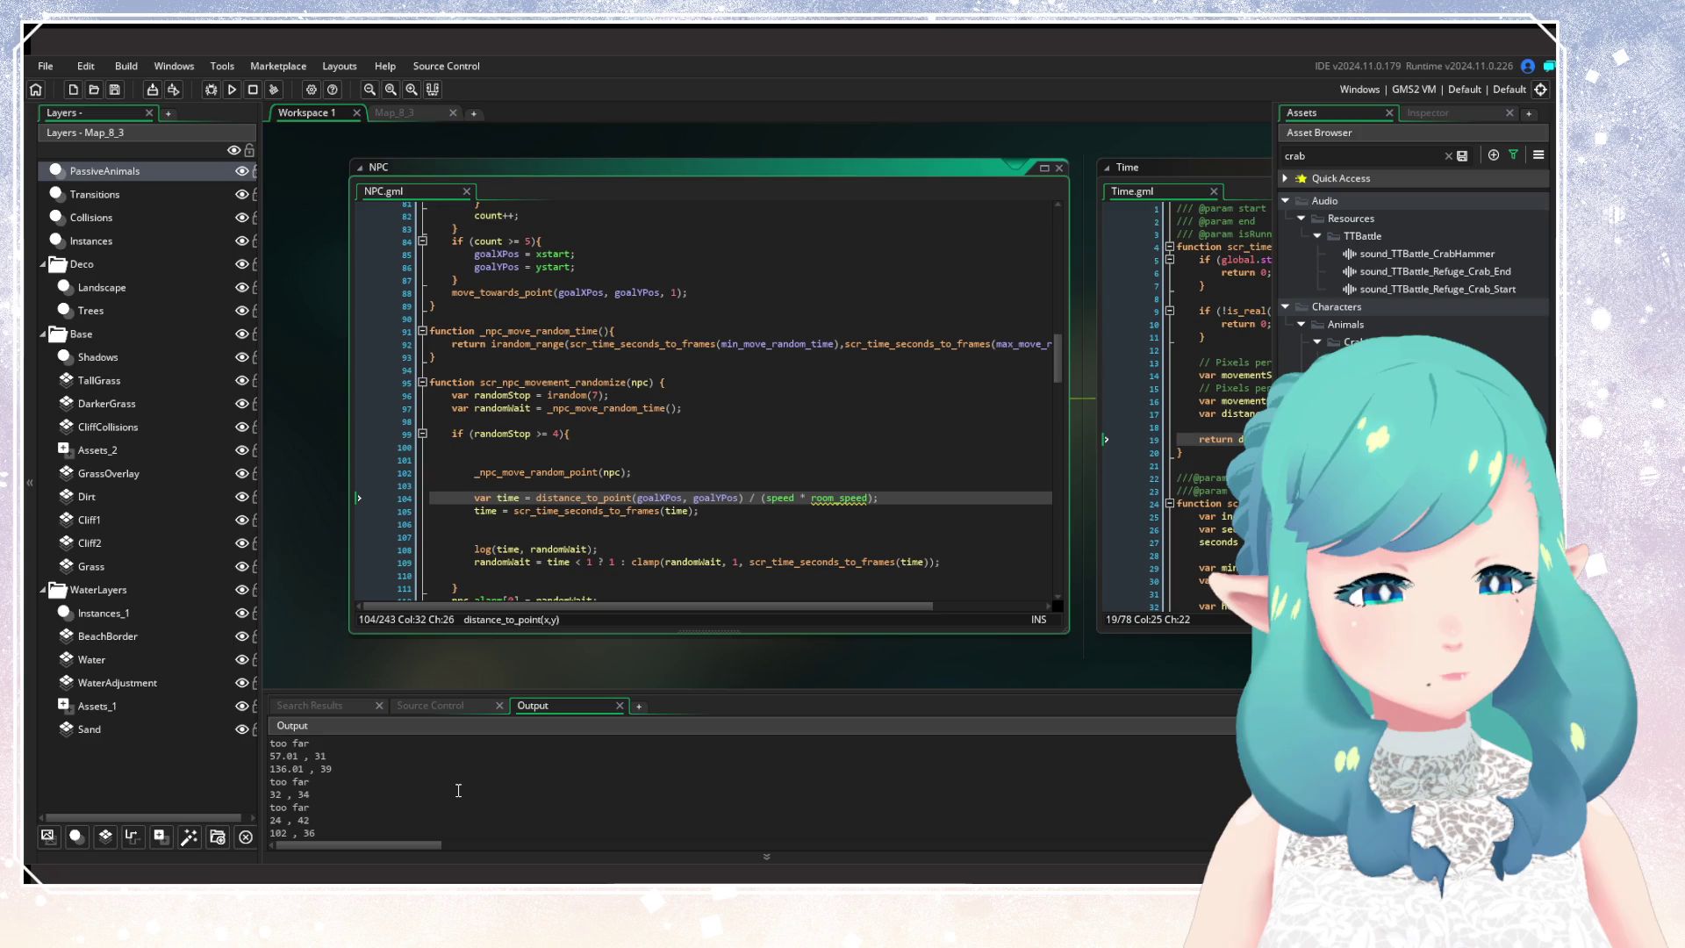
left_click(861, 629)
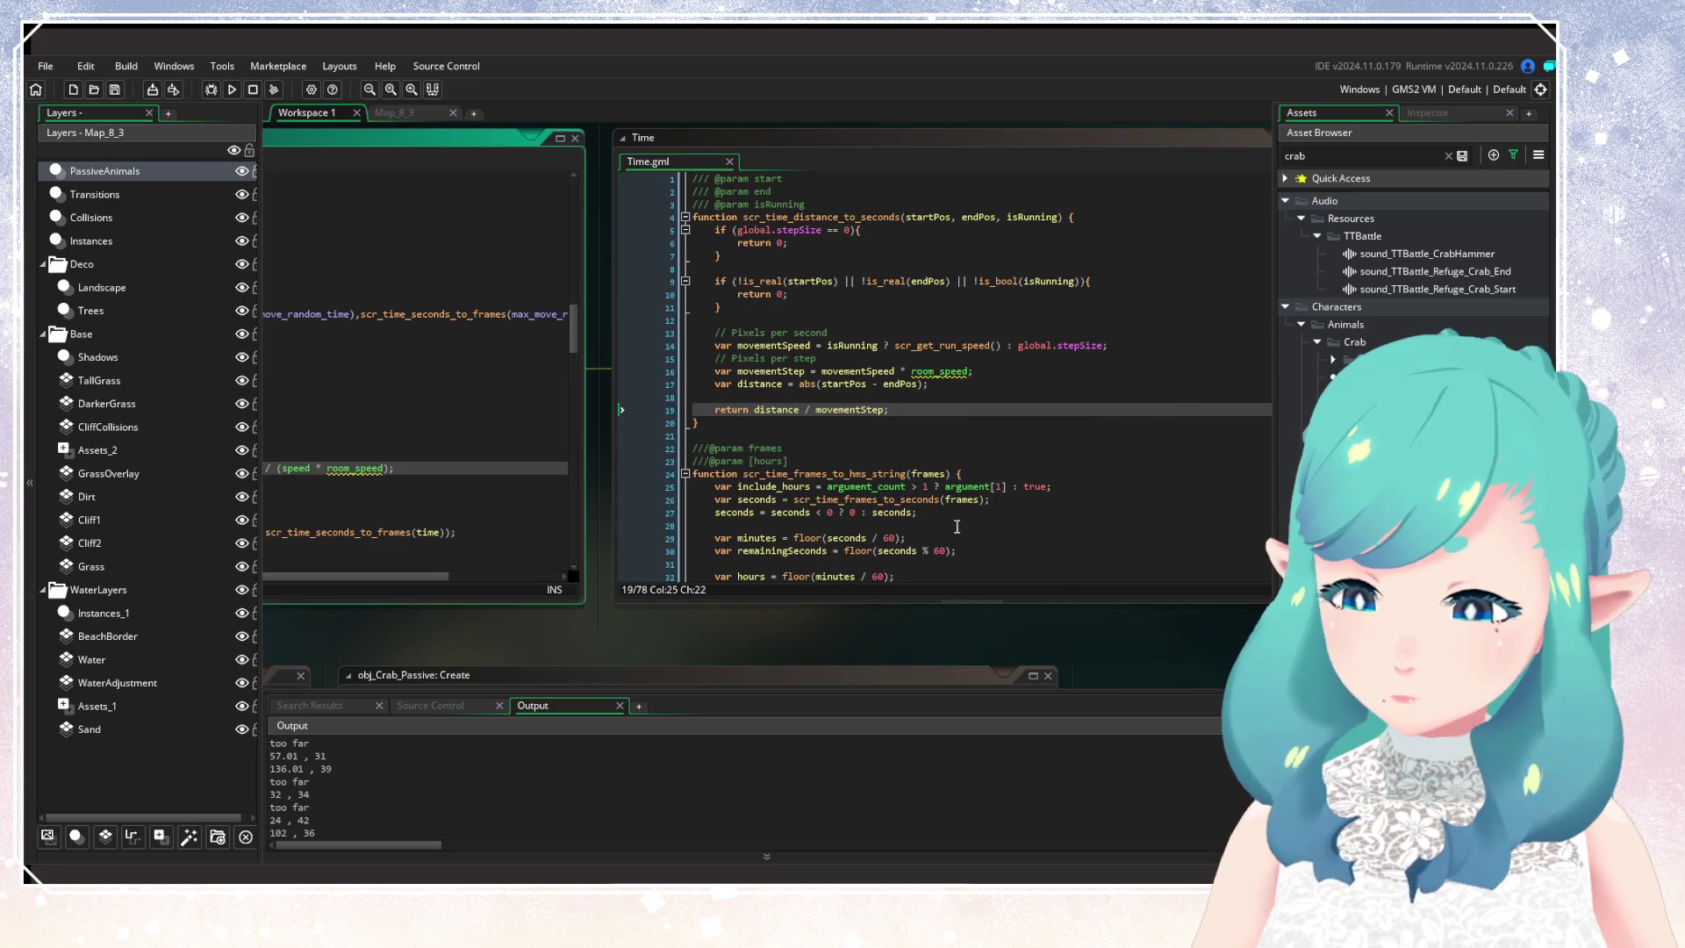
scroll(957, 526, "down", 13)
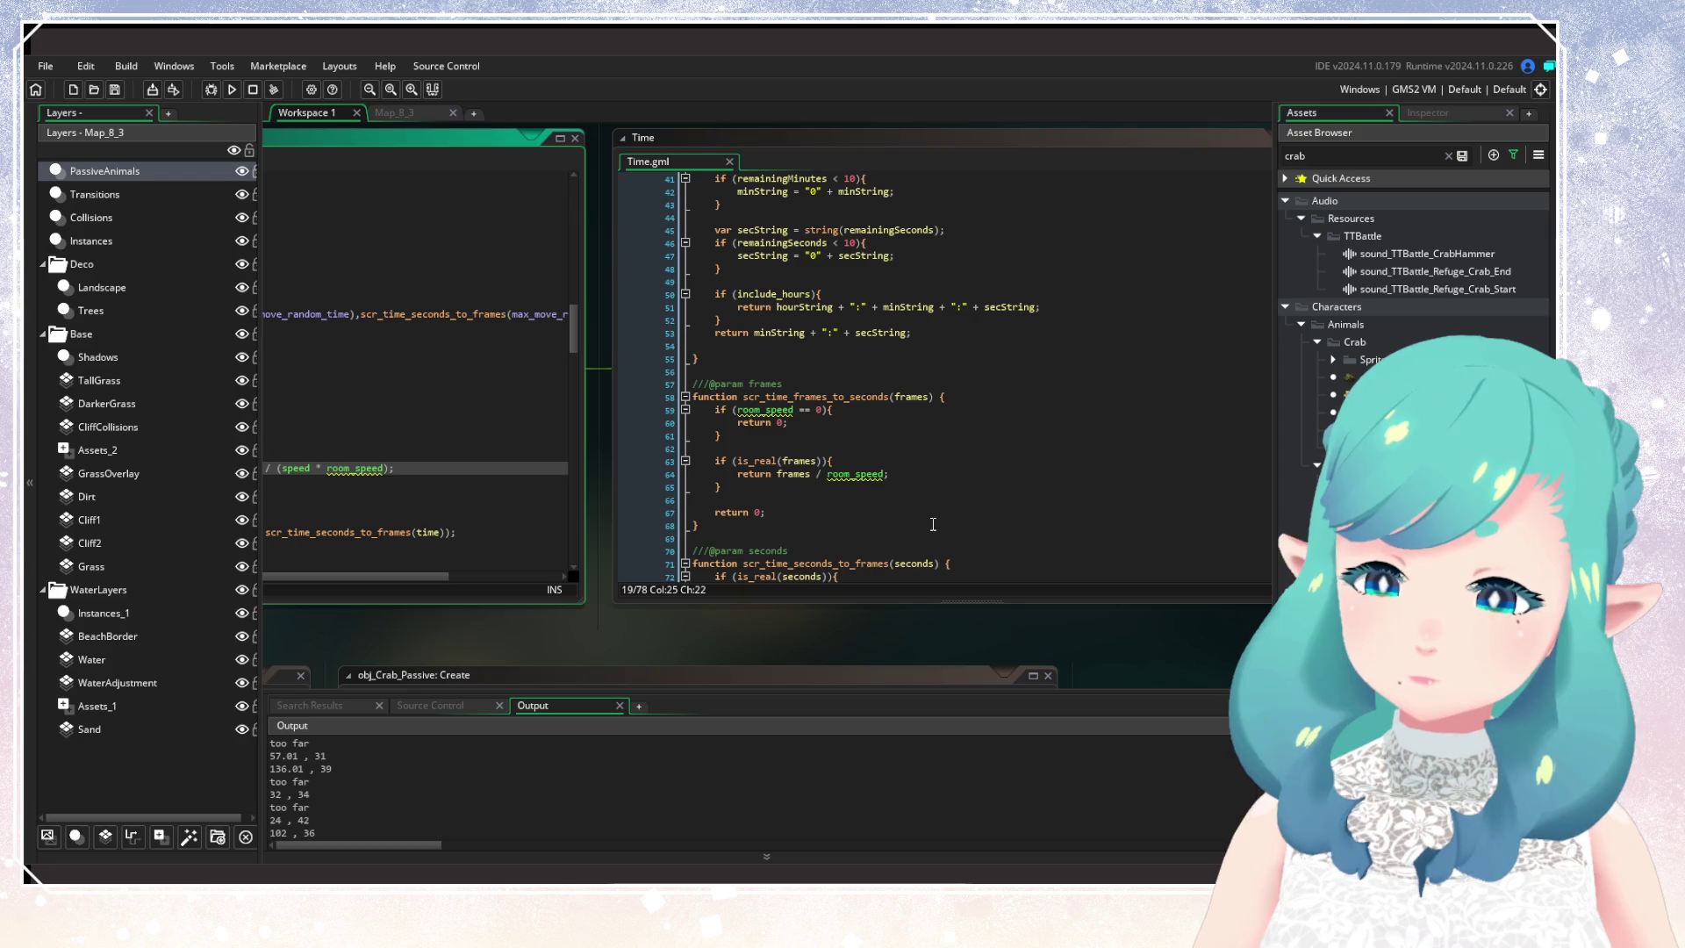
scroll(933, 524, "down", 3)
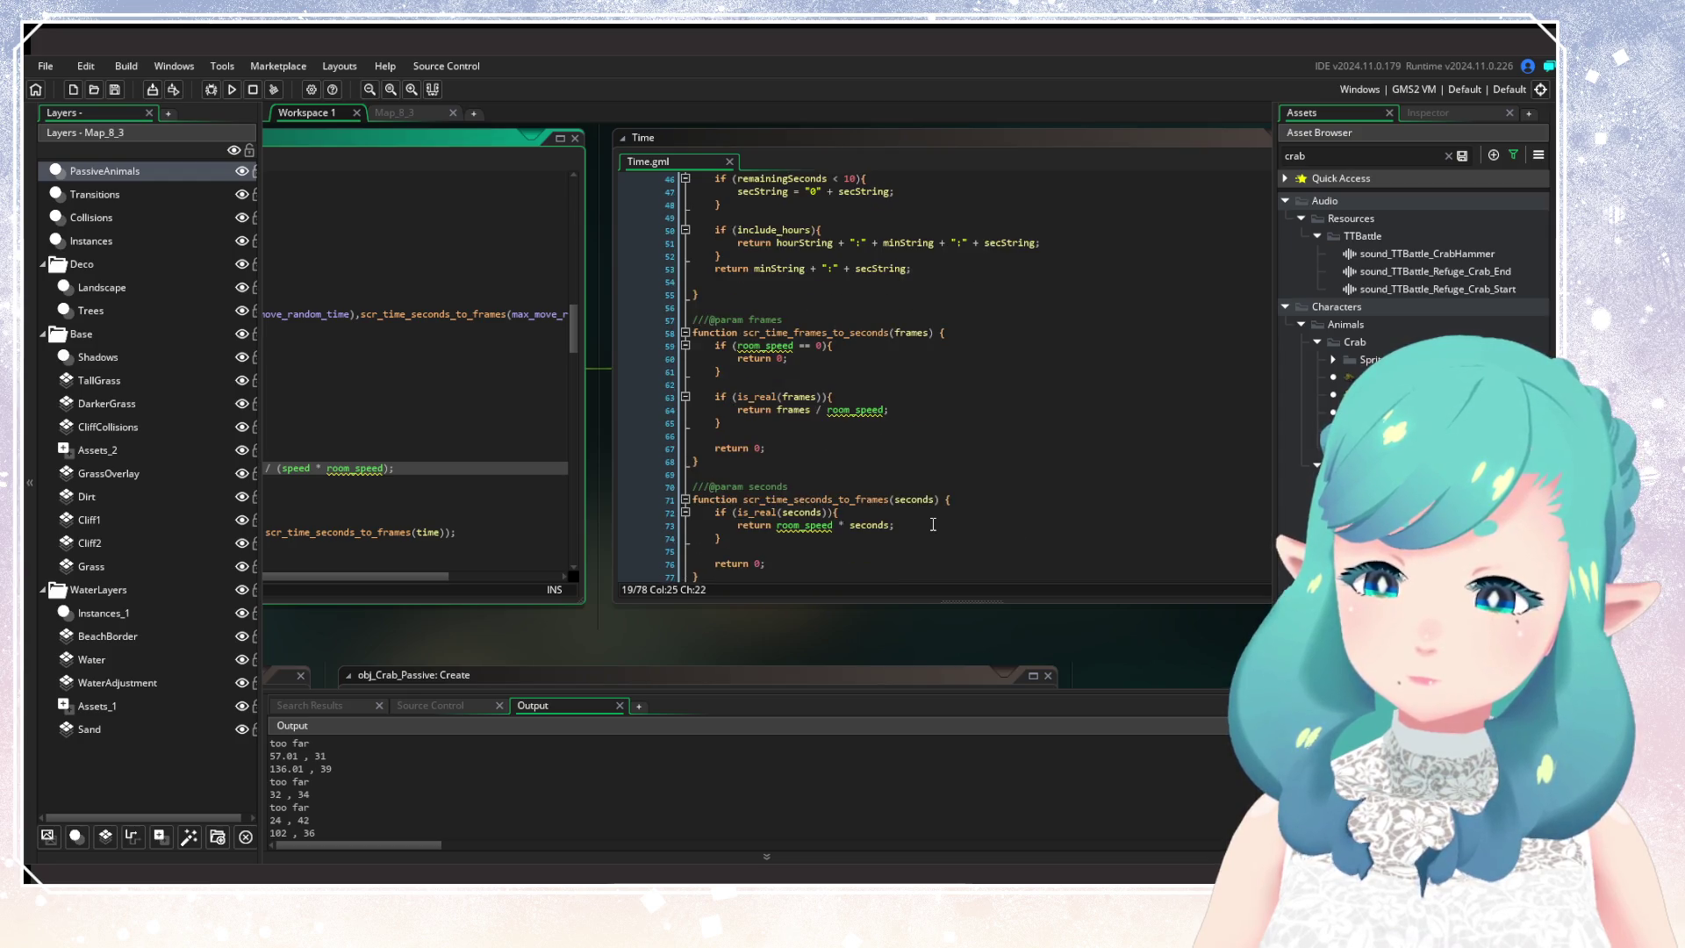
mouse_move(546, 616)
left_mouse_down()
mouse_move(1055, 623)
mouse_move(634, 613)
mouse_move(915, 625)
left_mouse_up()
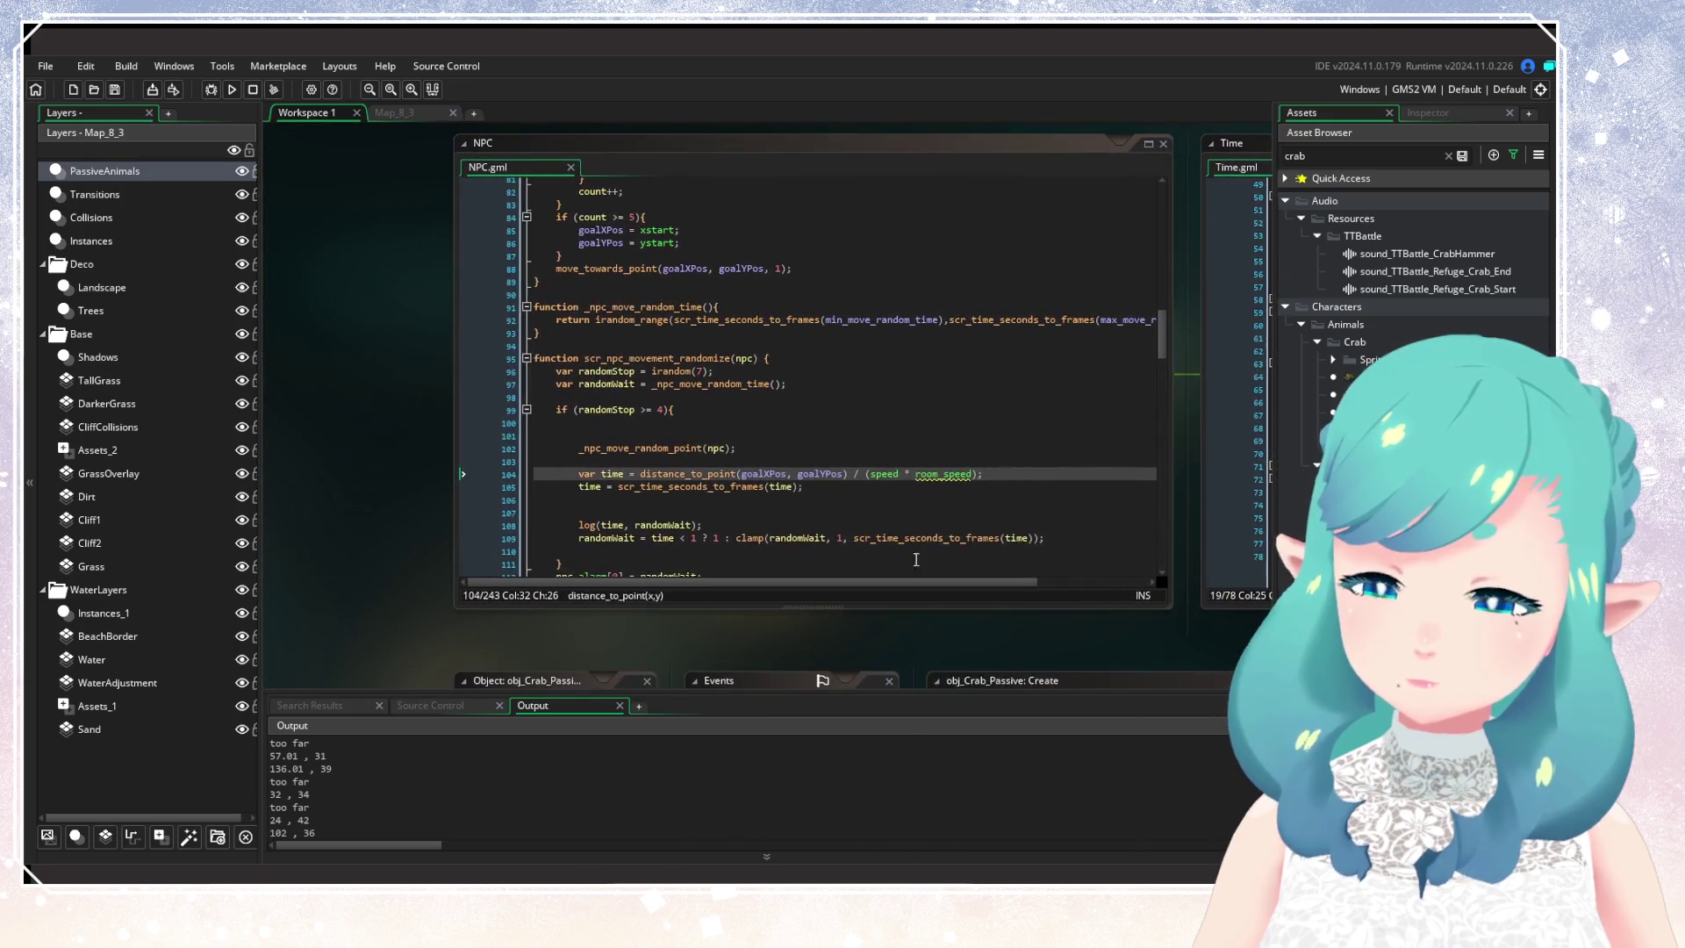
left_click(940, 478)
double_click(940, 474)
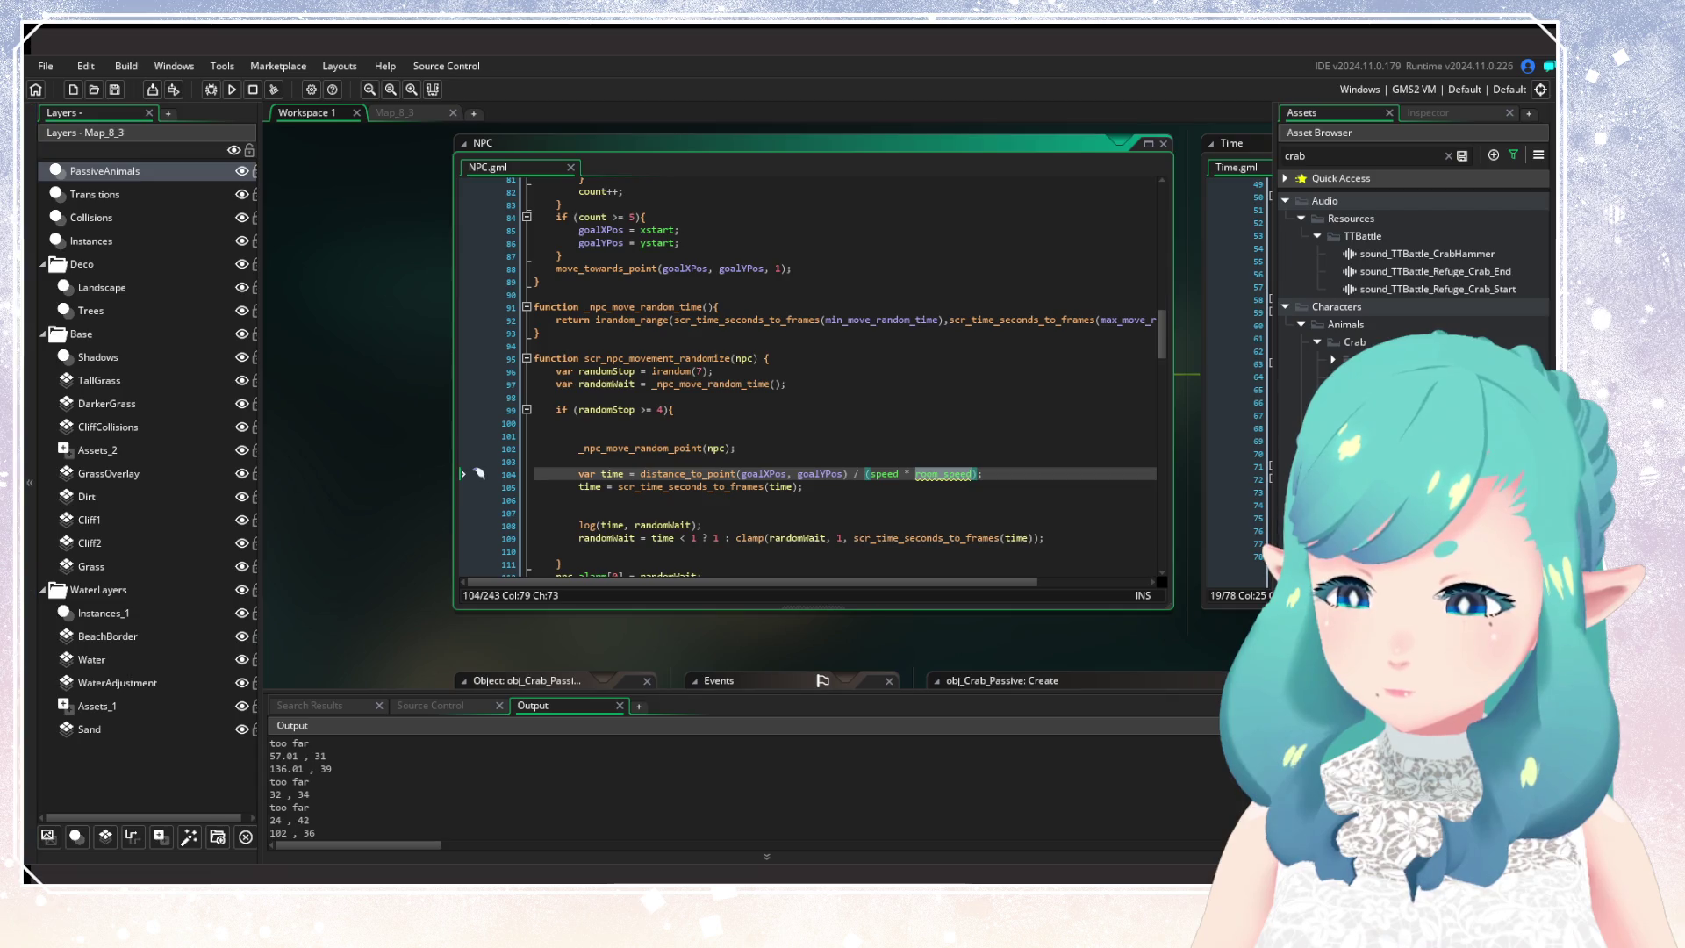
left_click(660, 473)
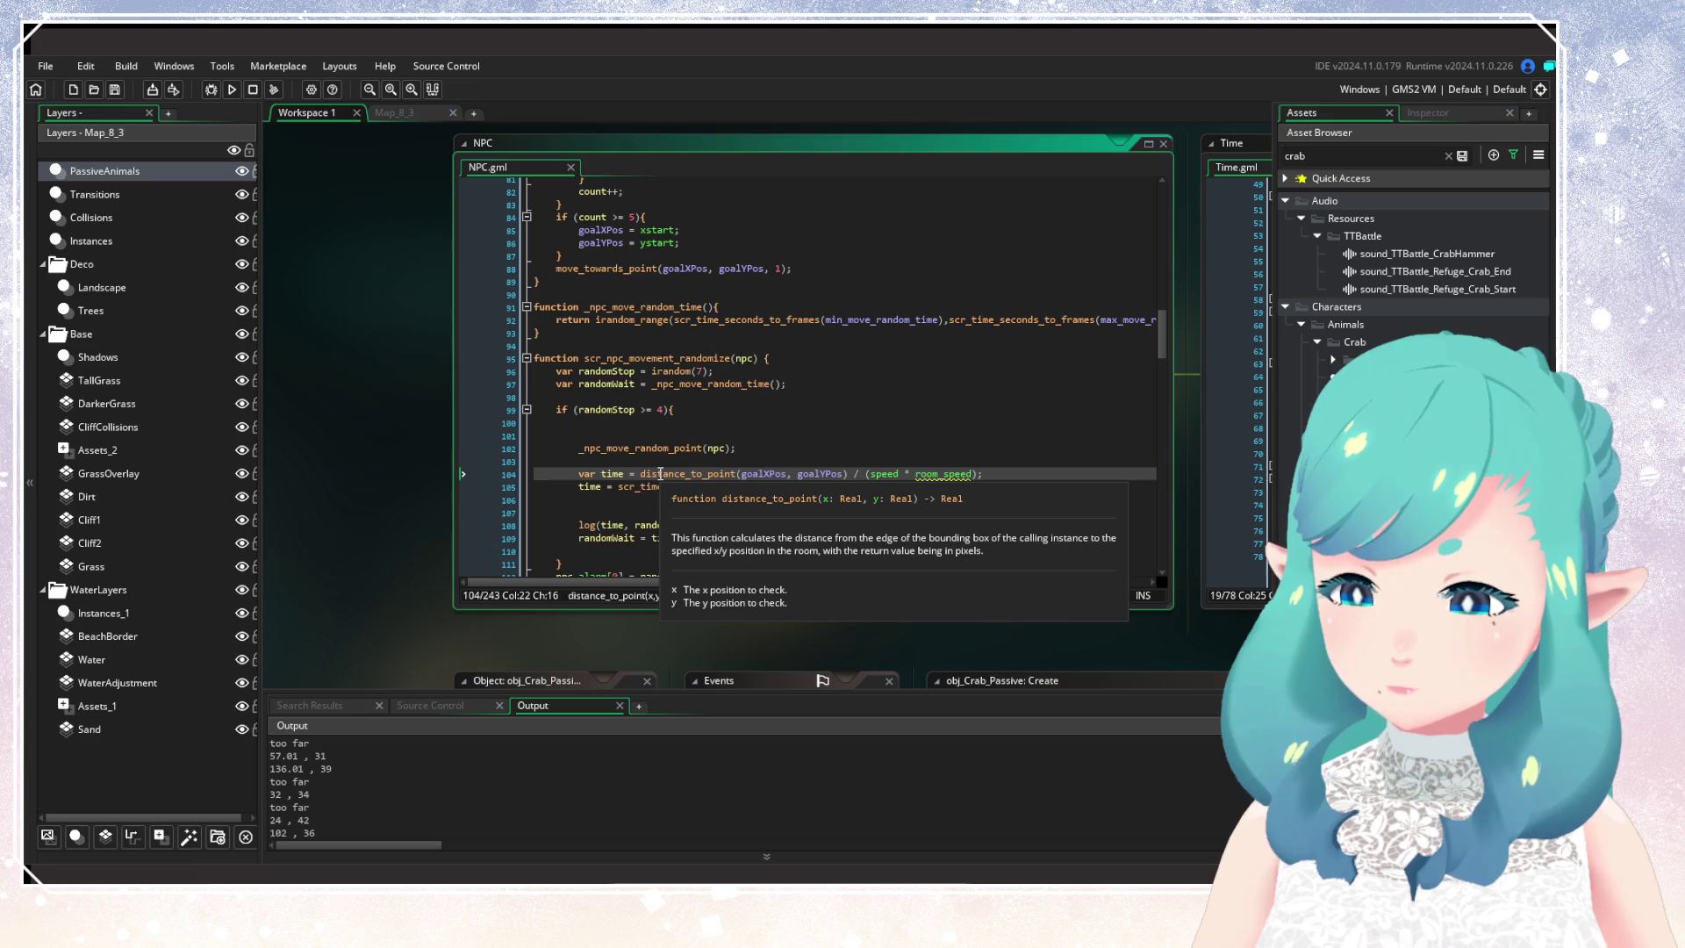
mouse_move(680, 481)
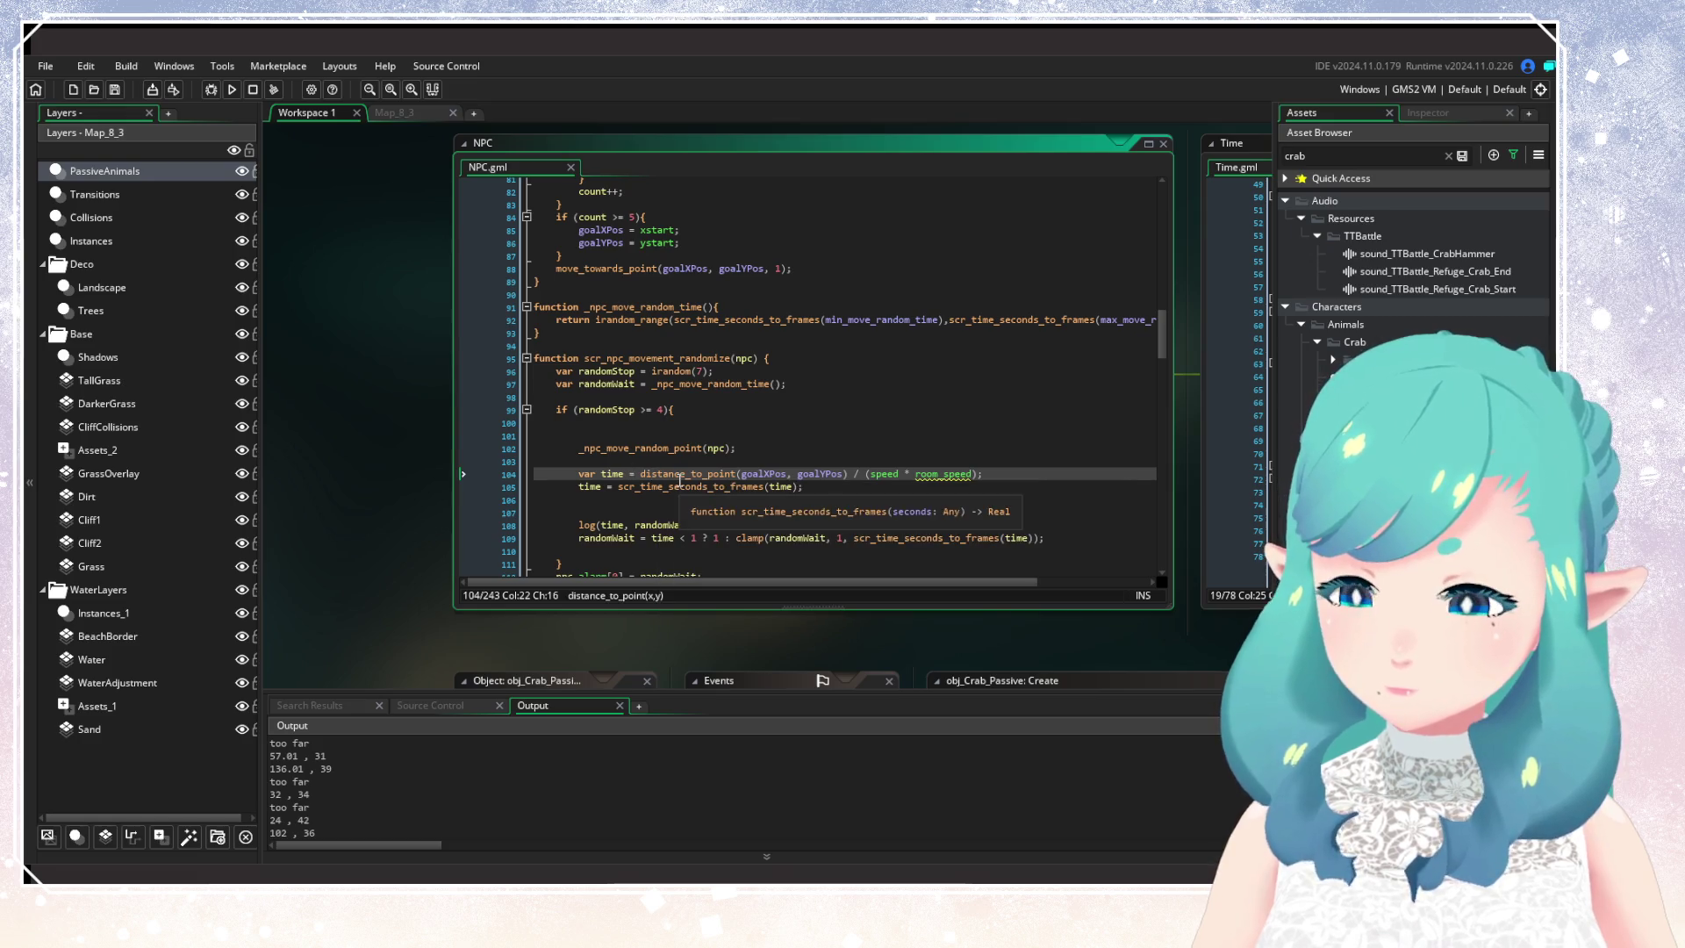
Step: Write the comment '// pixel / (pixels / second)' above the travel-time line
left_click(685, 462)
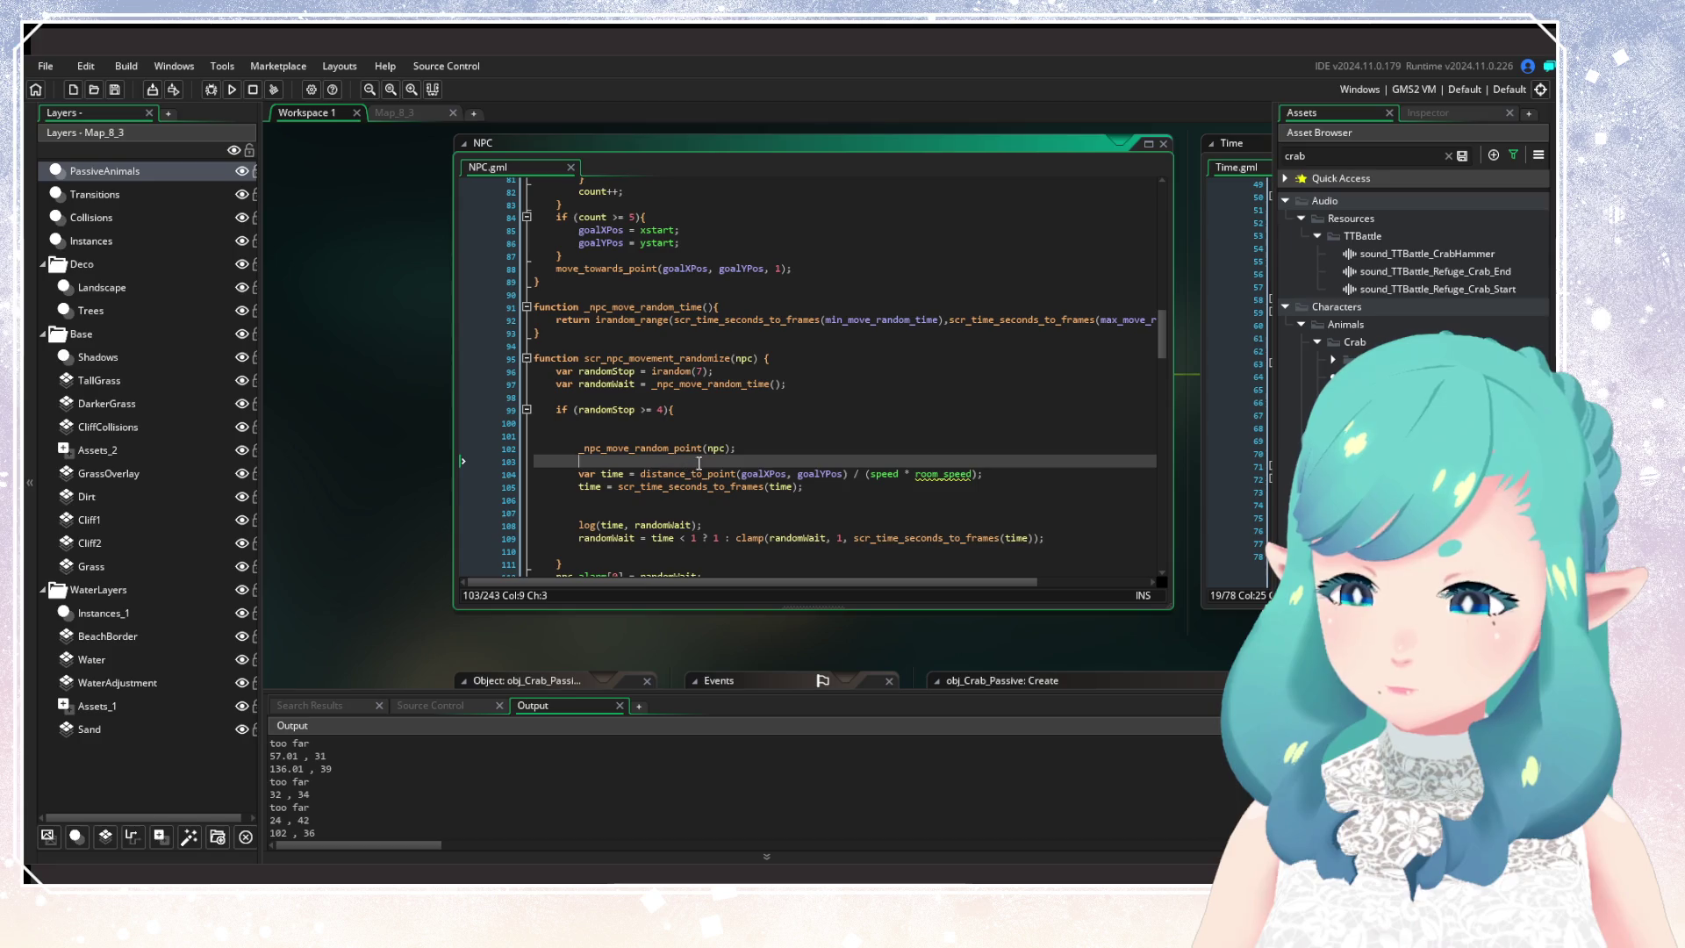
type("/// pixel /")
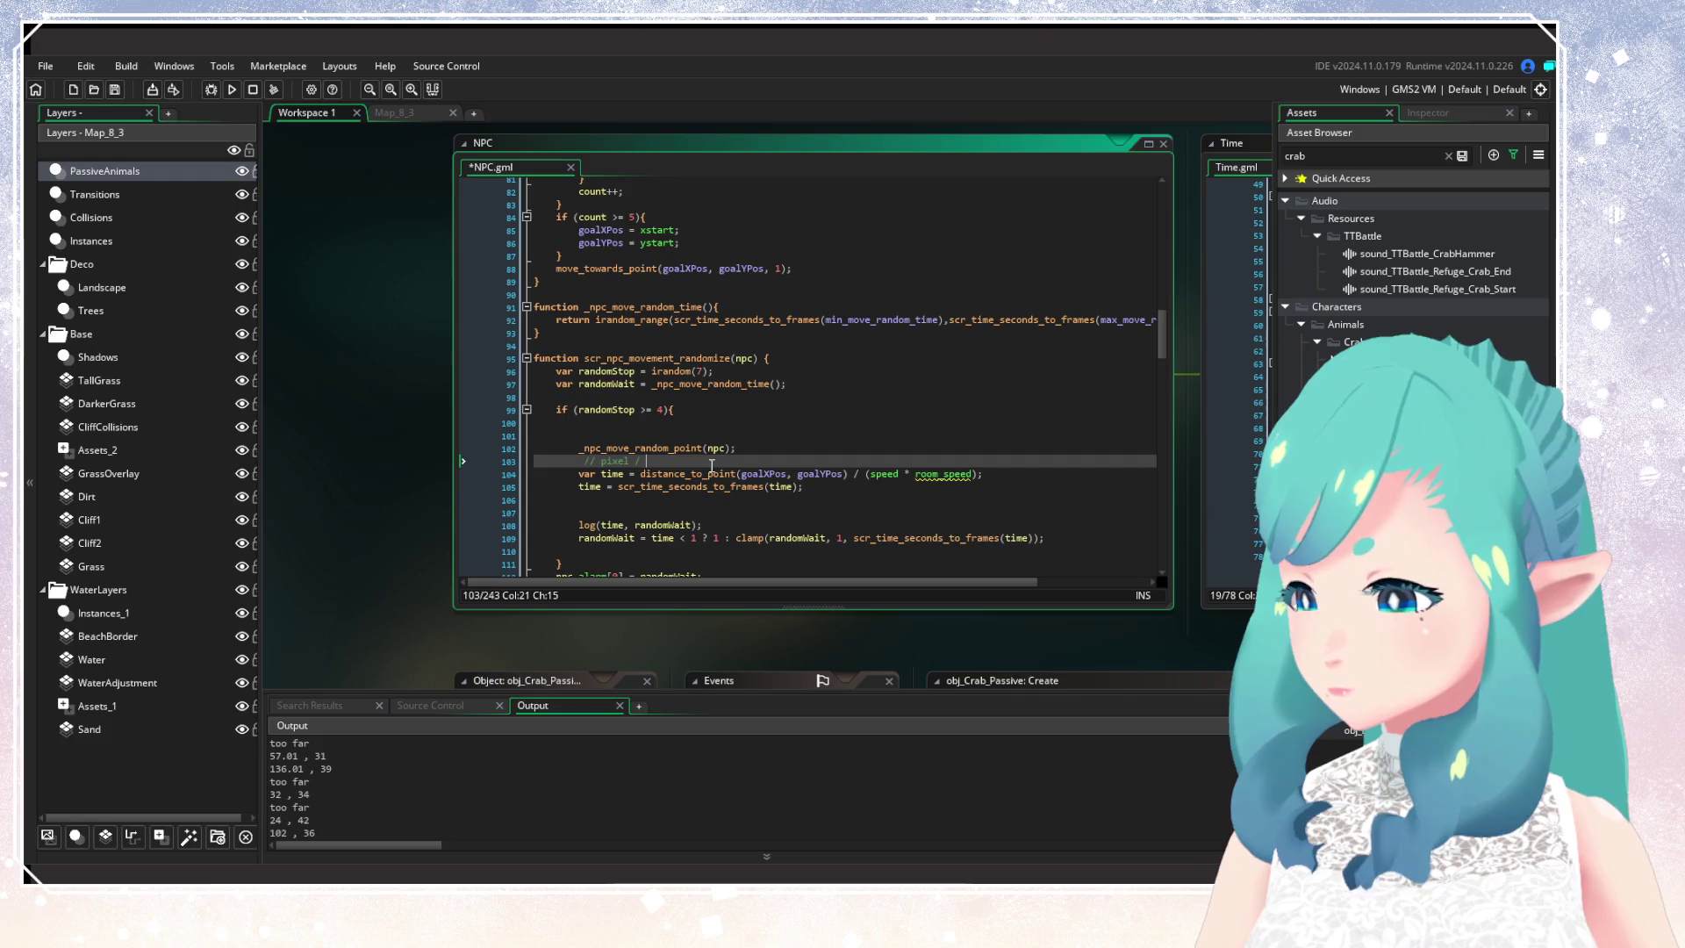
type("pixels / ")
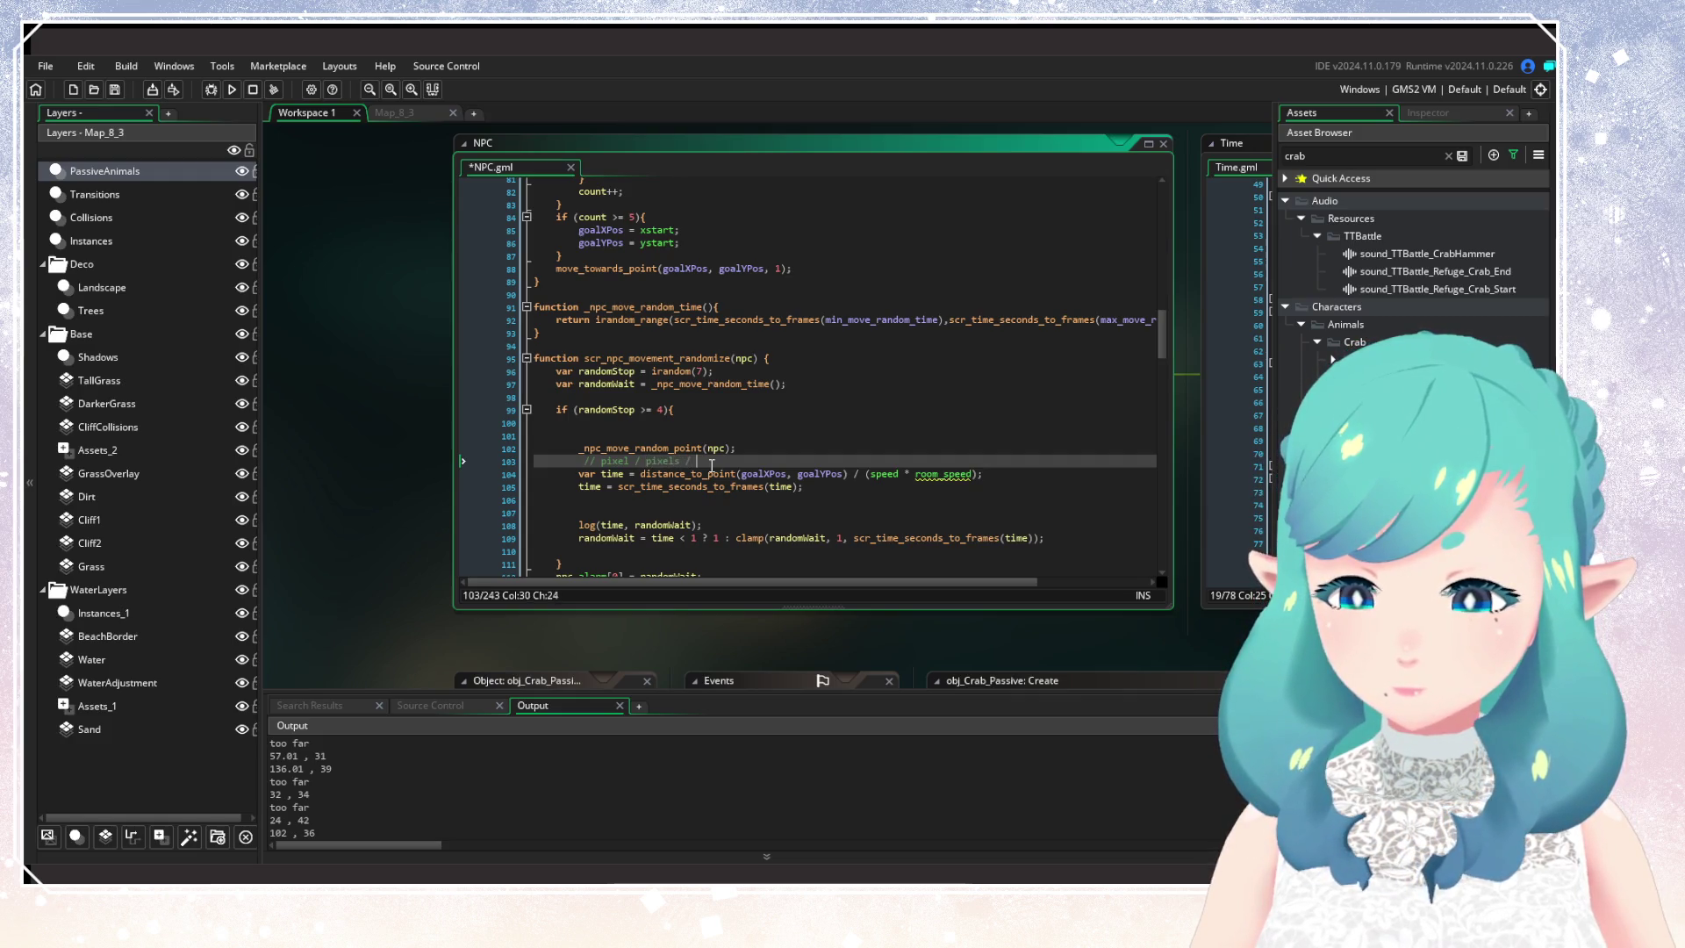
type("second*")
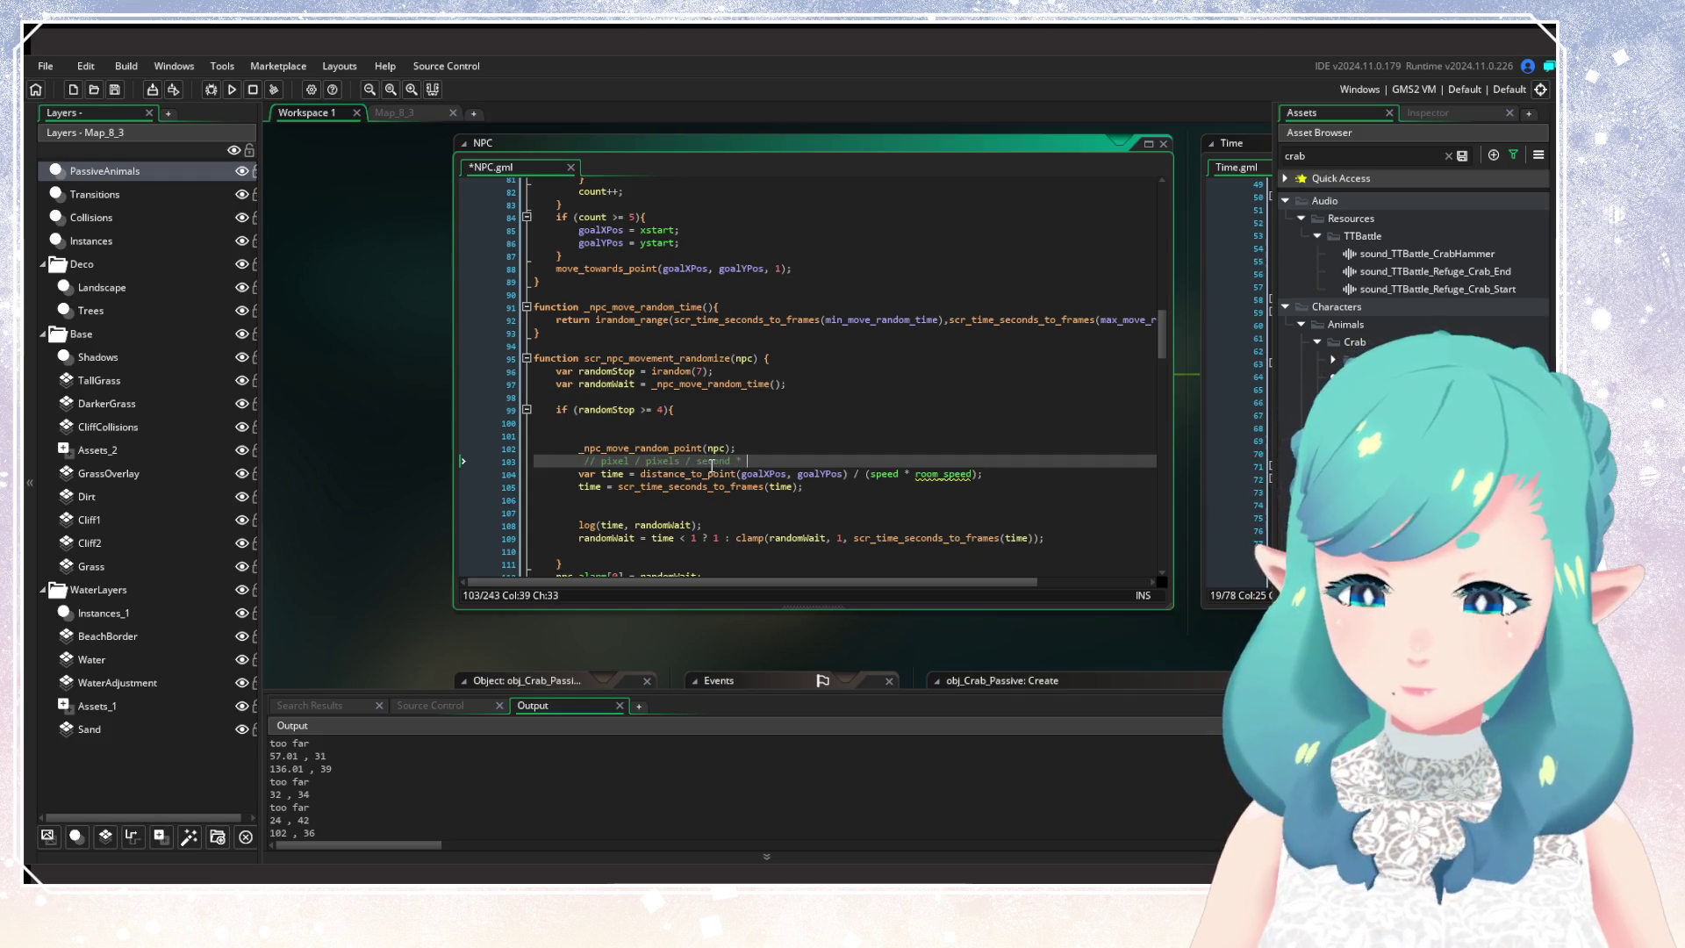
left_click(647, 461)
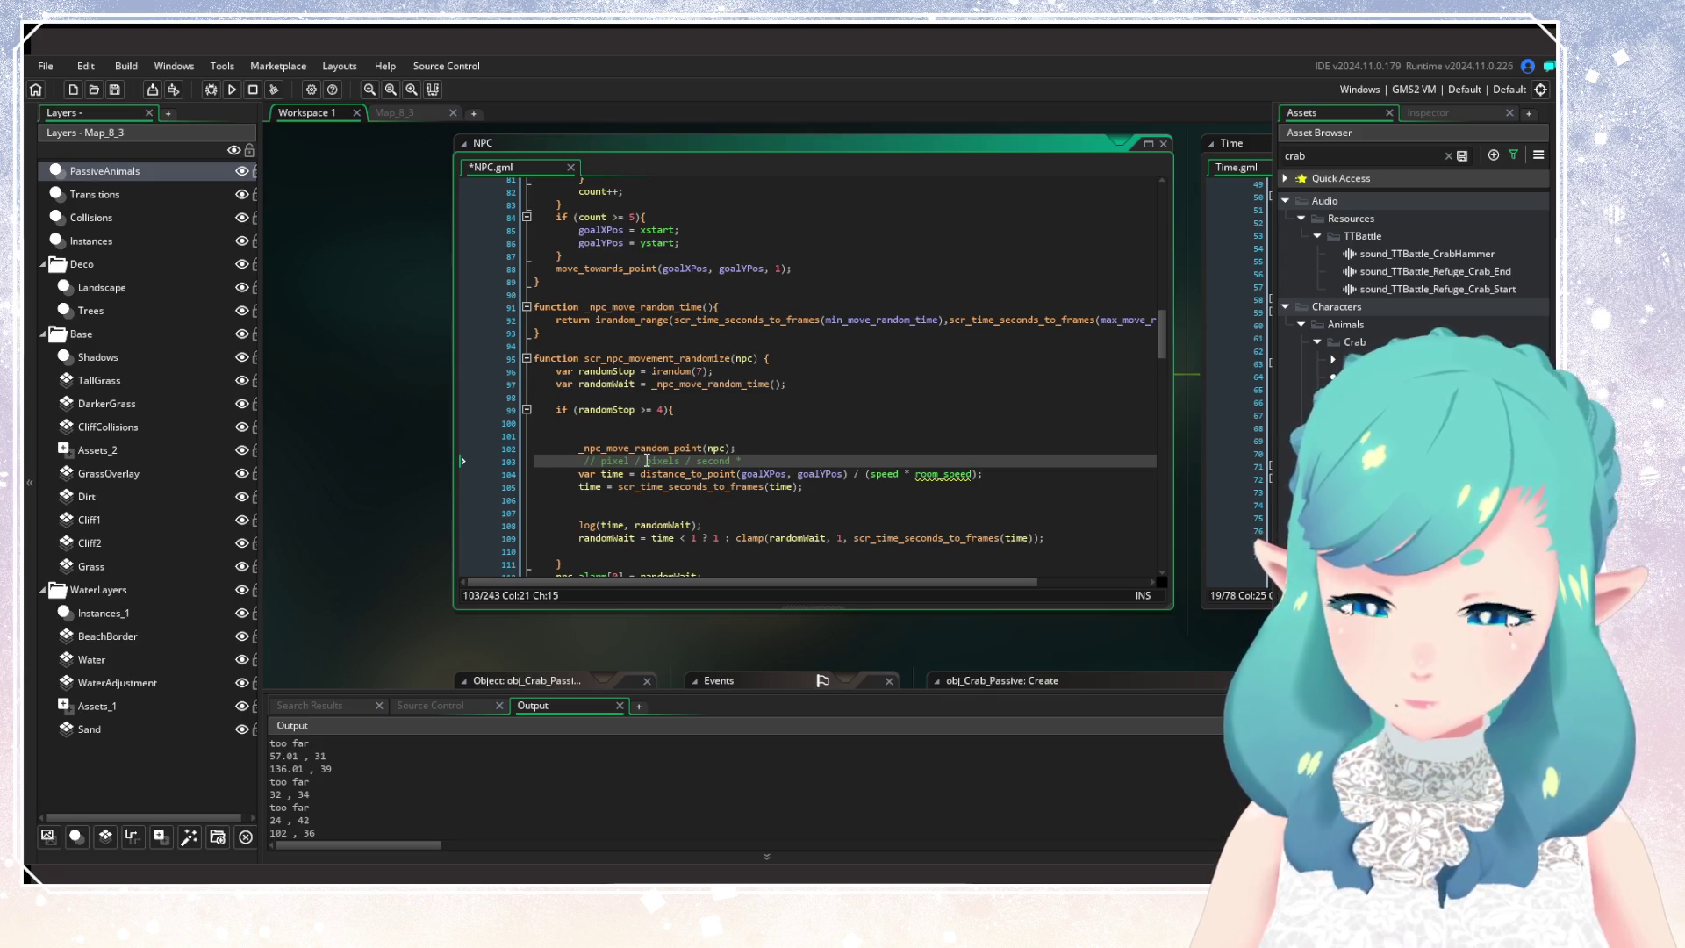
type("(")
left_click(836, 463)
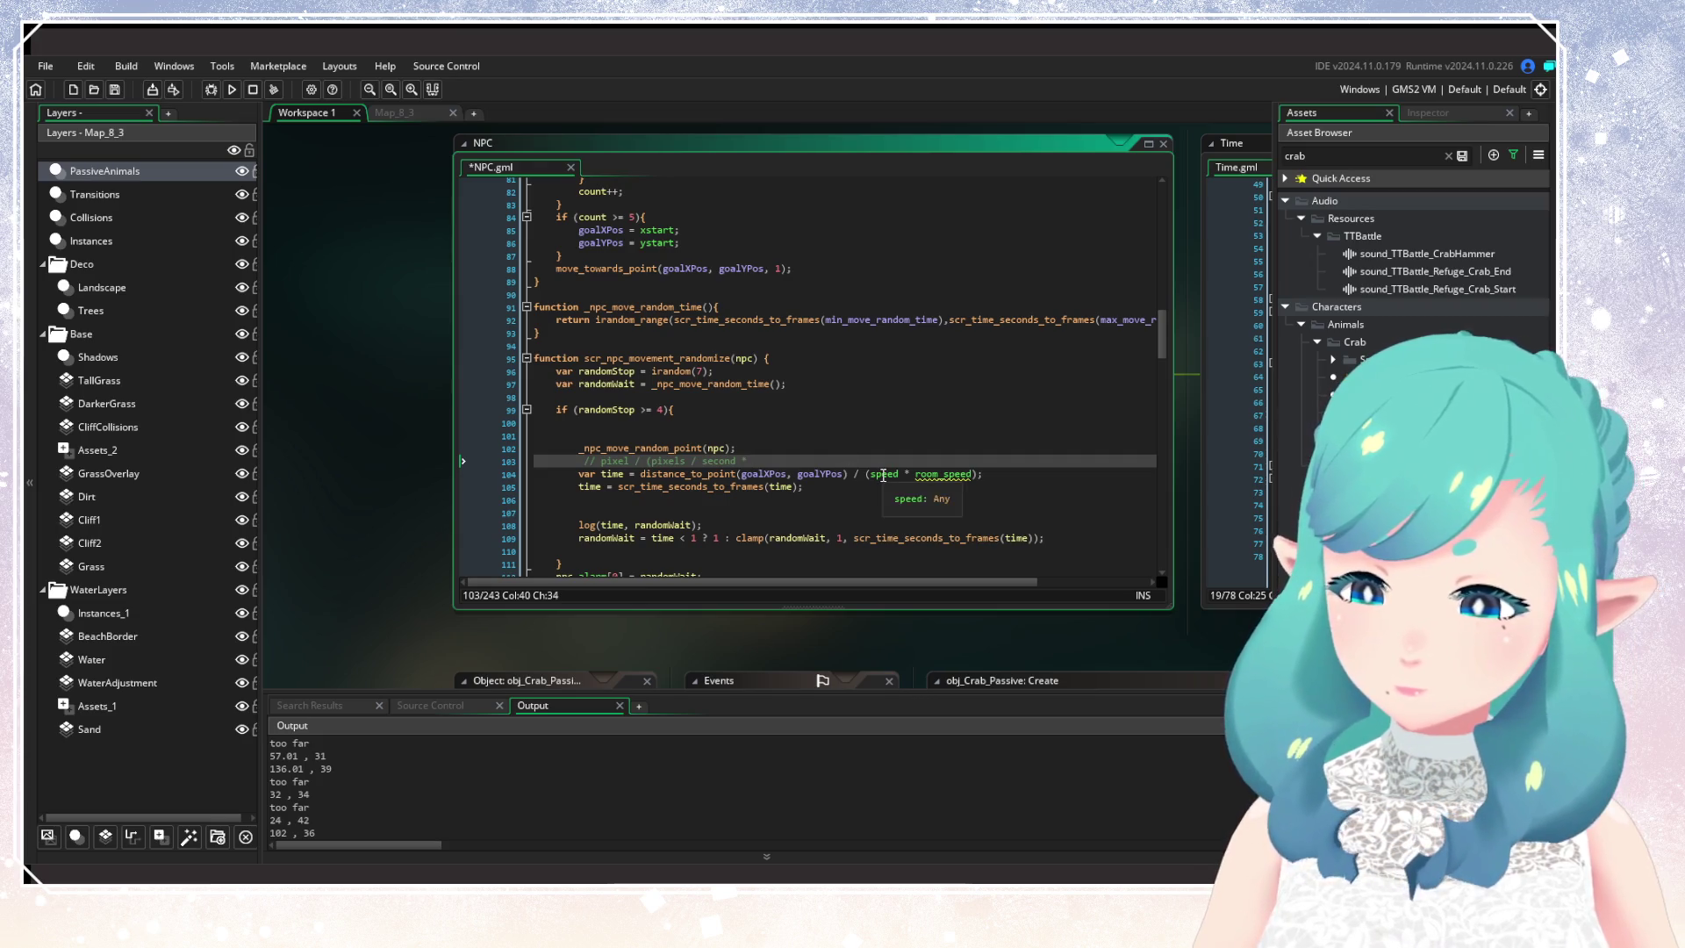
left_click(711, 460)
double_click(711, 459)
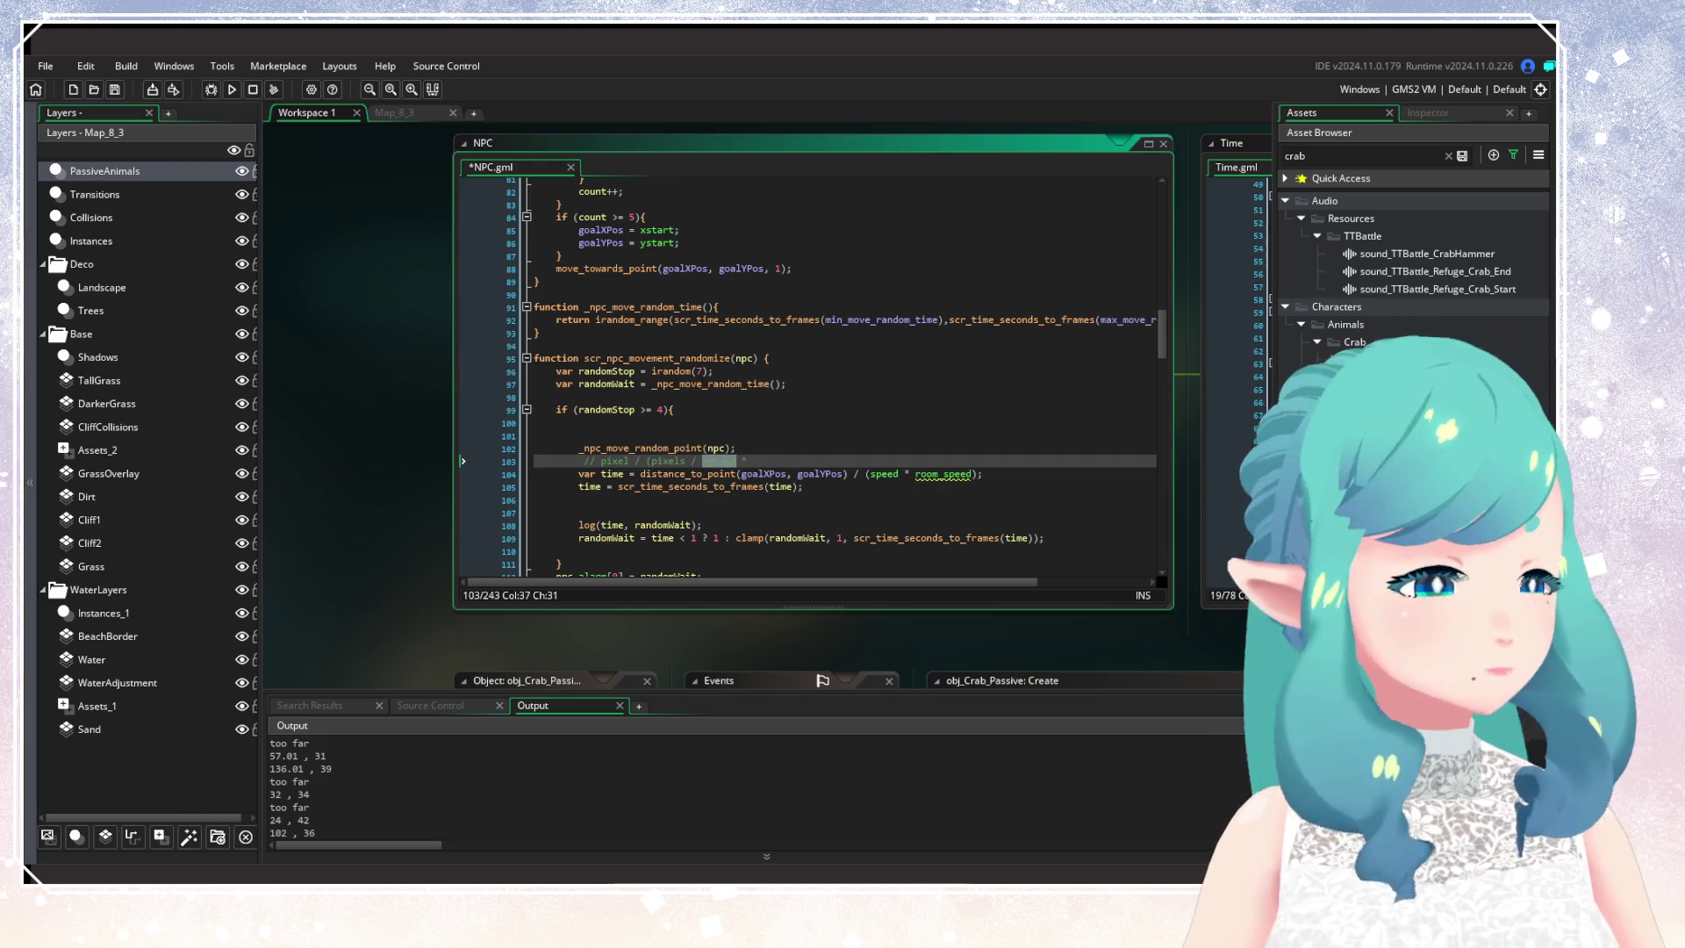
left_click(706, 460)
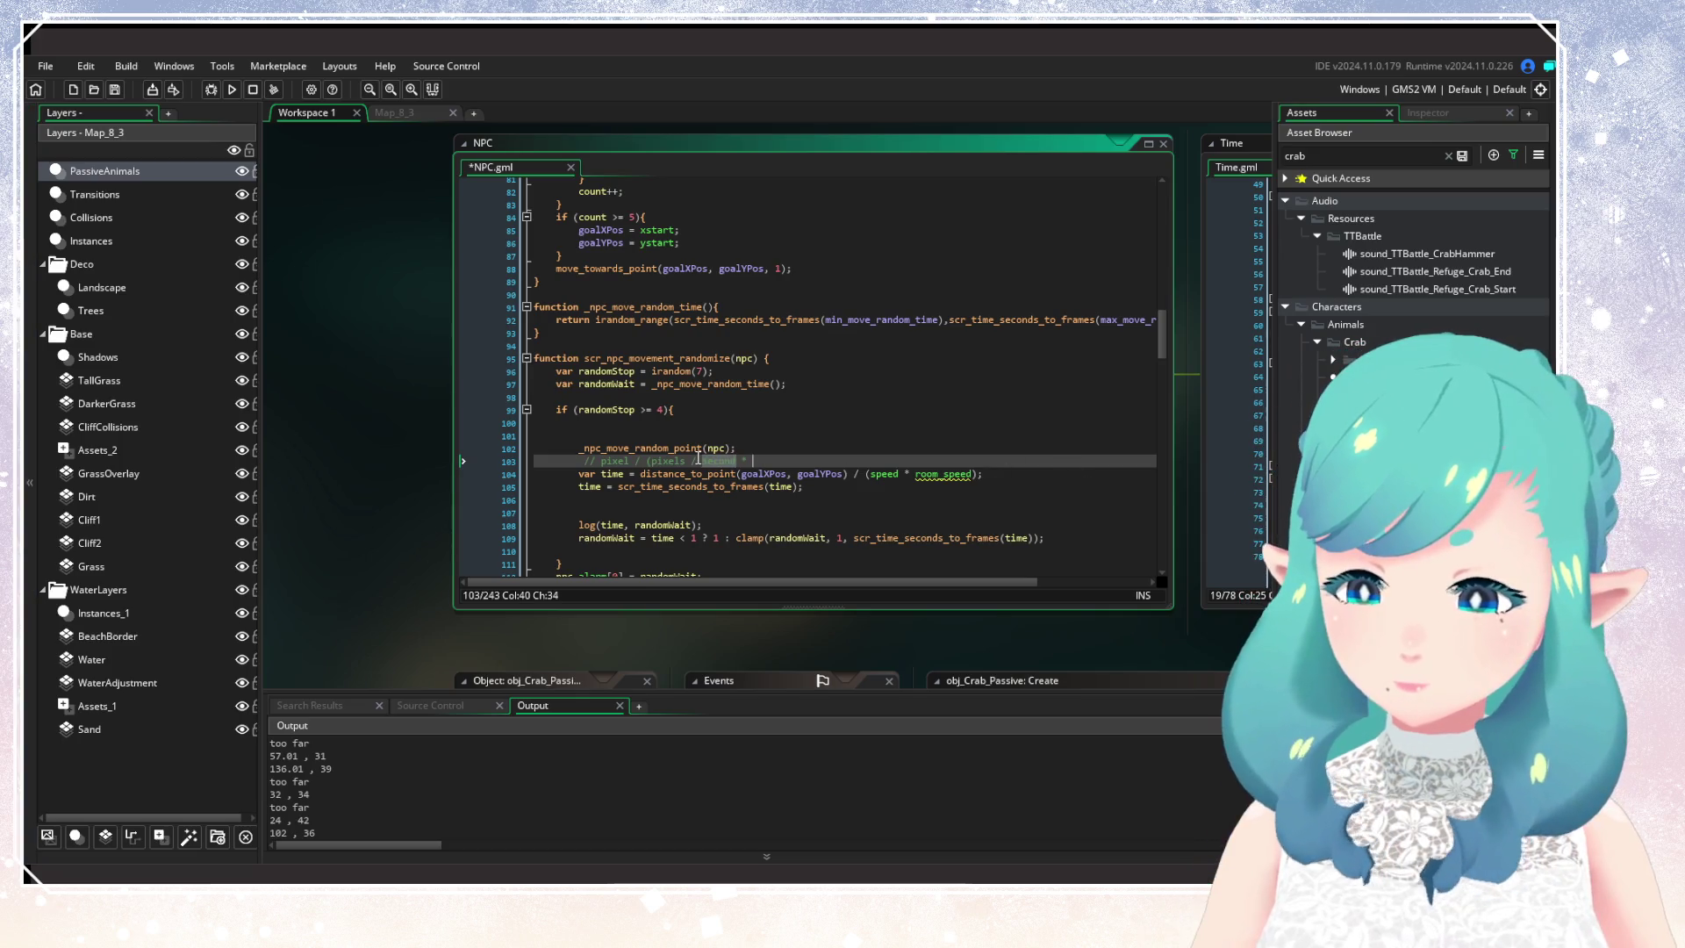
double_click(712, 460)
type("f")
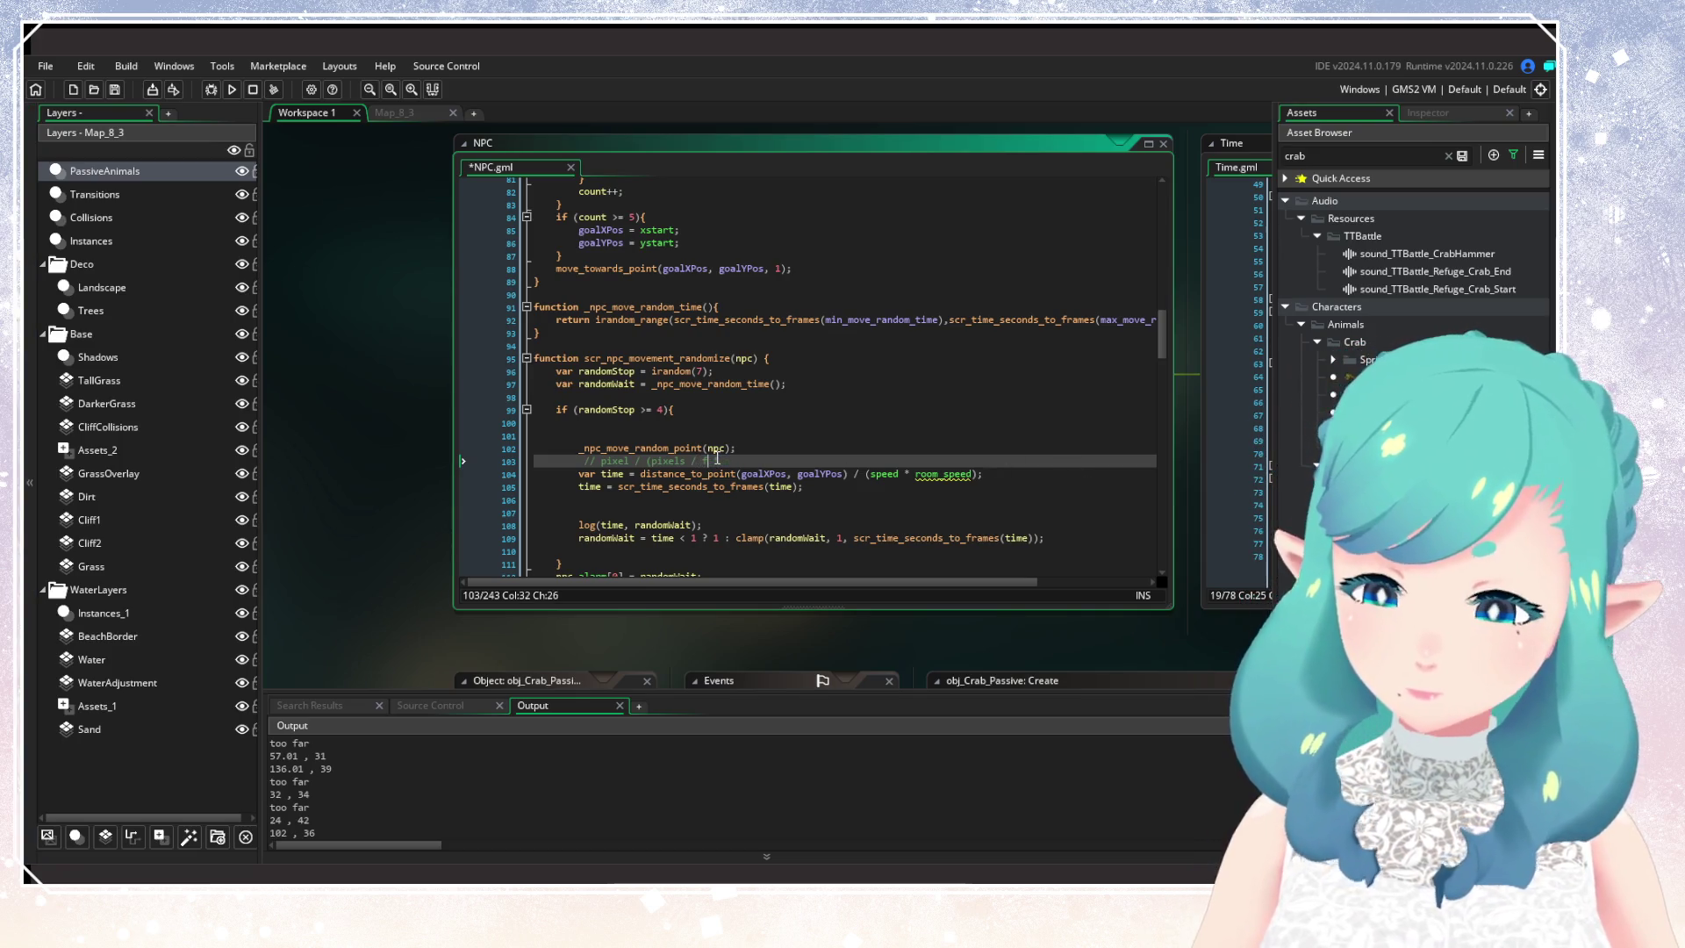
type("rame * ")
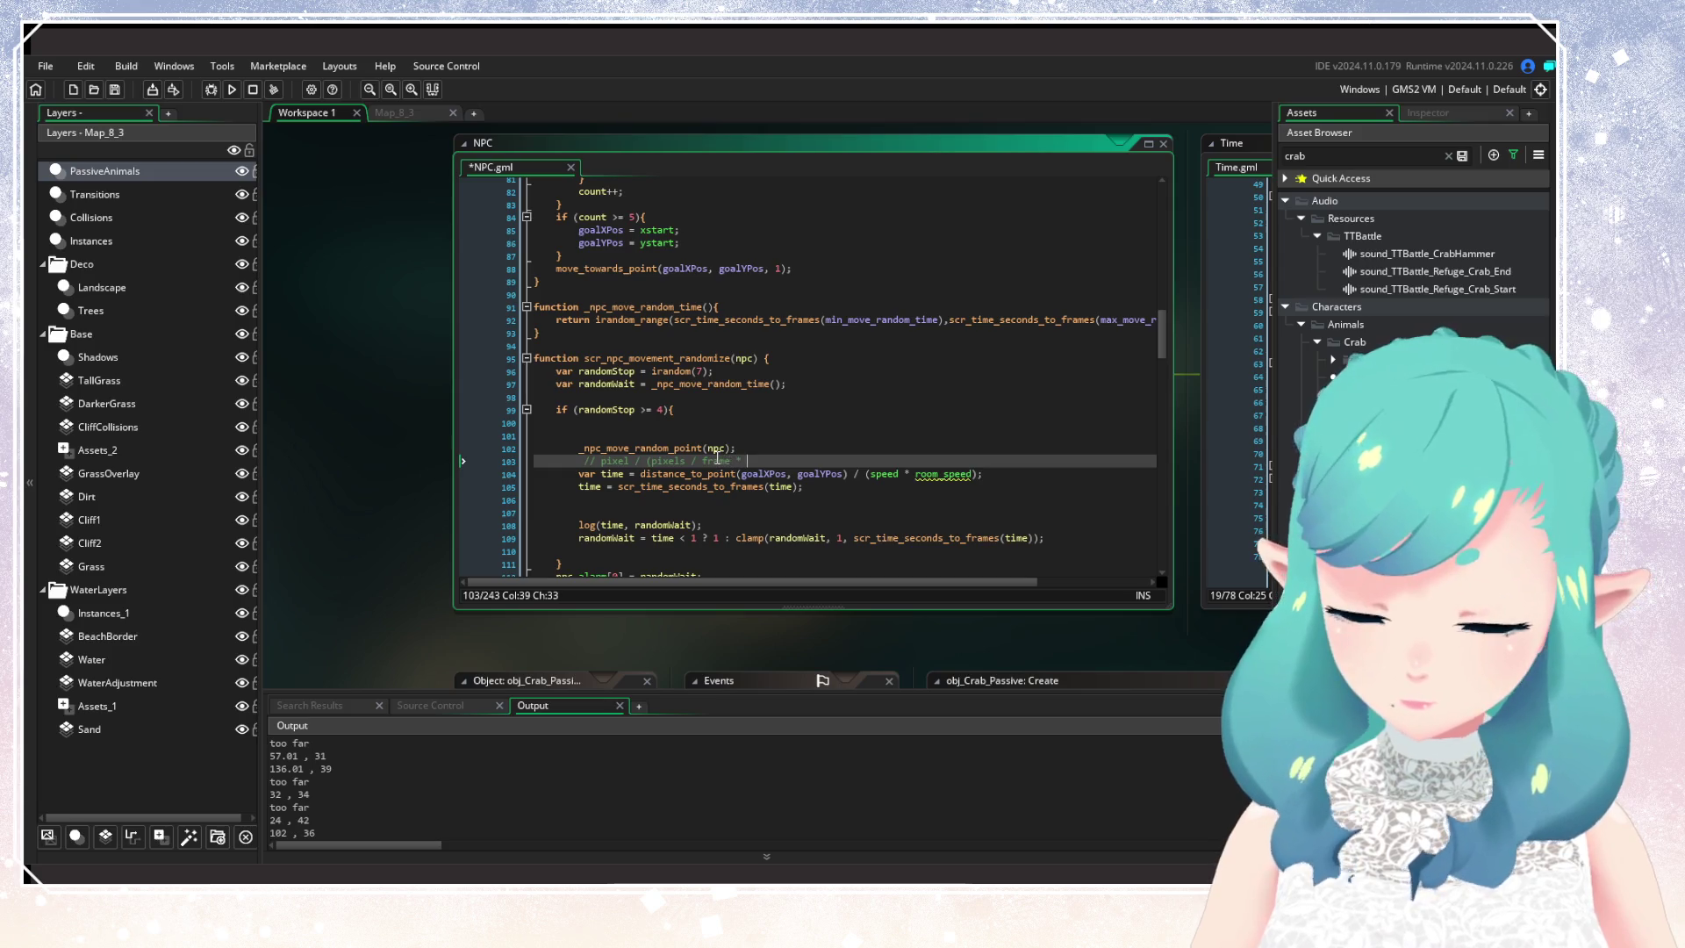
type("frame / second)")
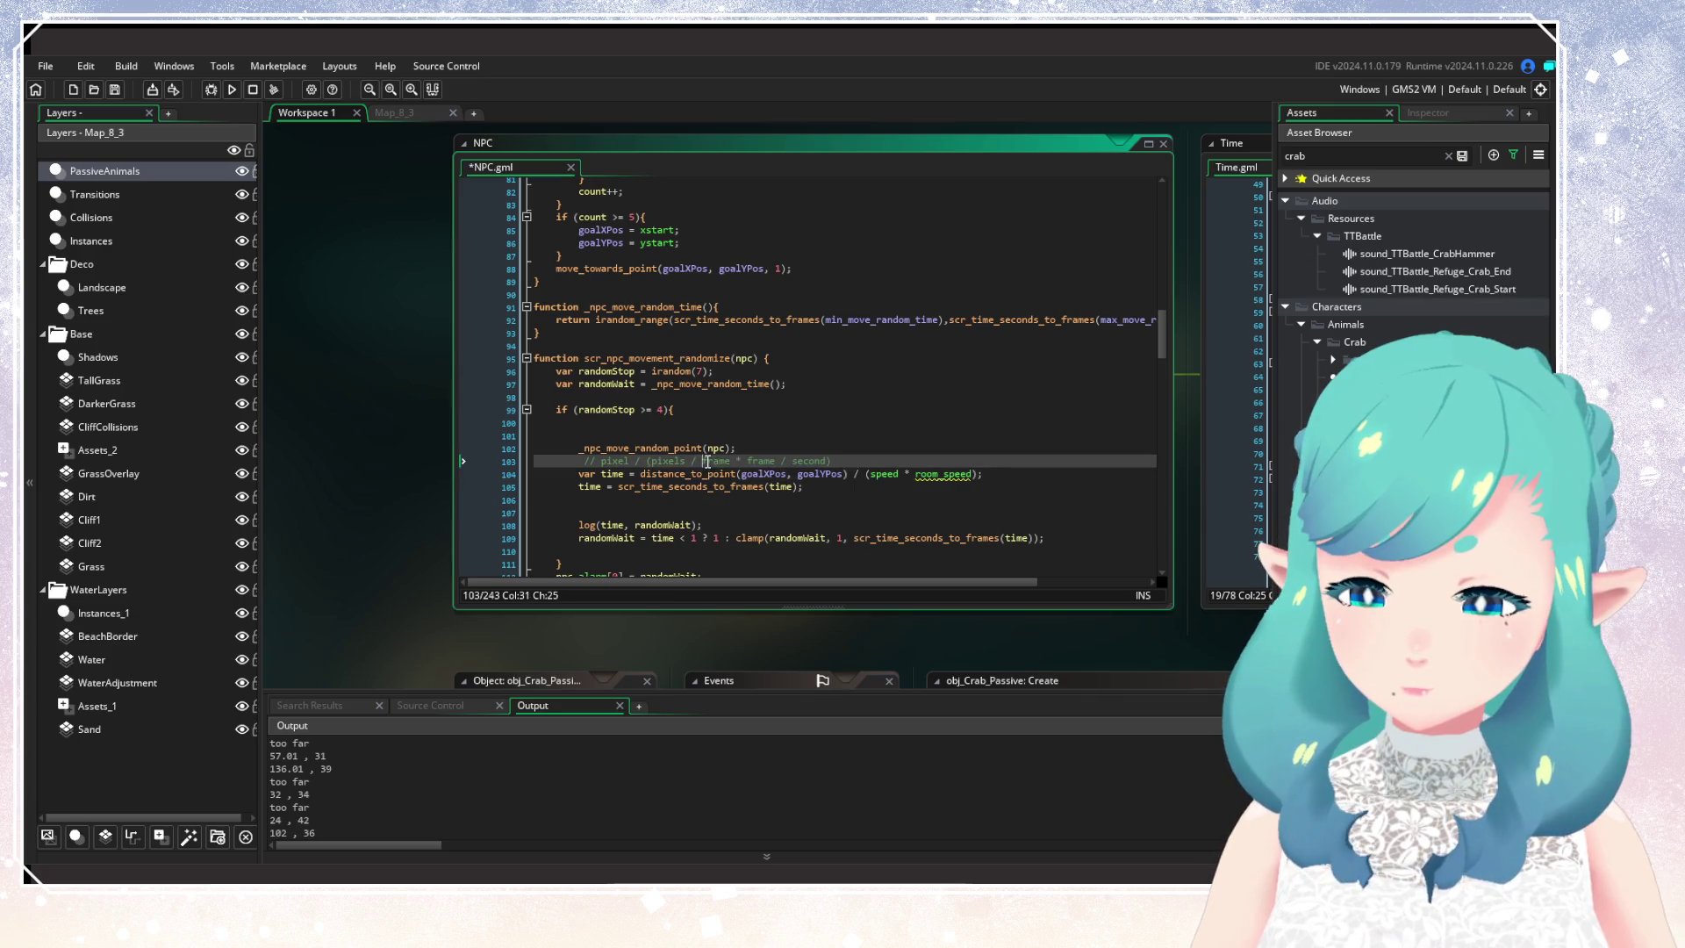
left_click(771, 458)
left_click_drag(698, 461, 776, 460)
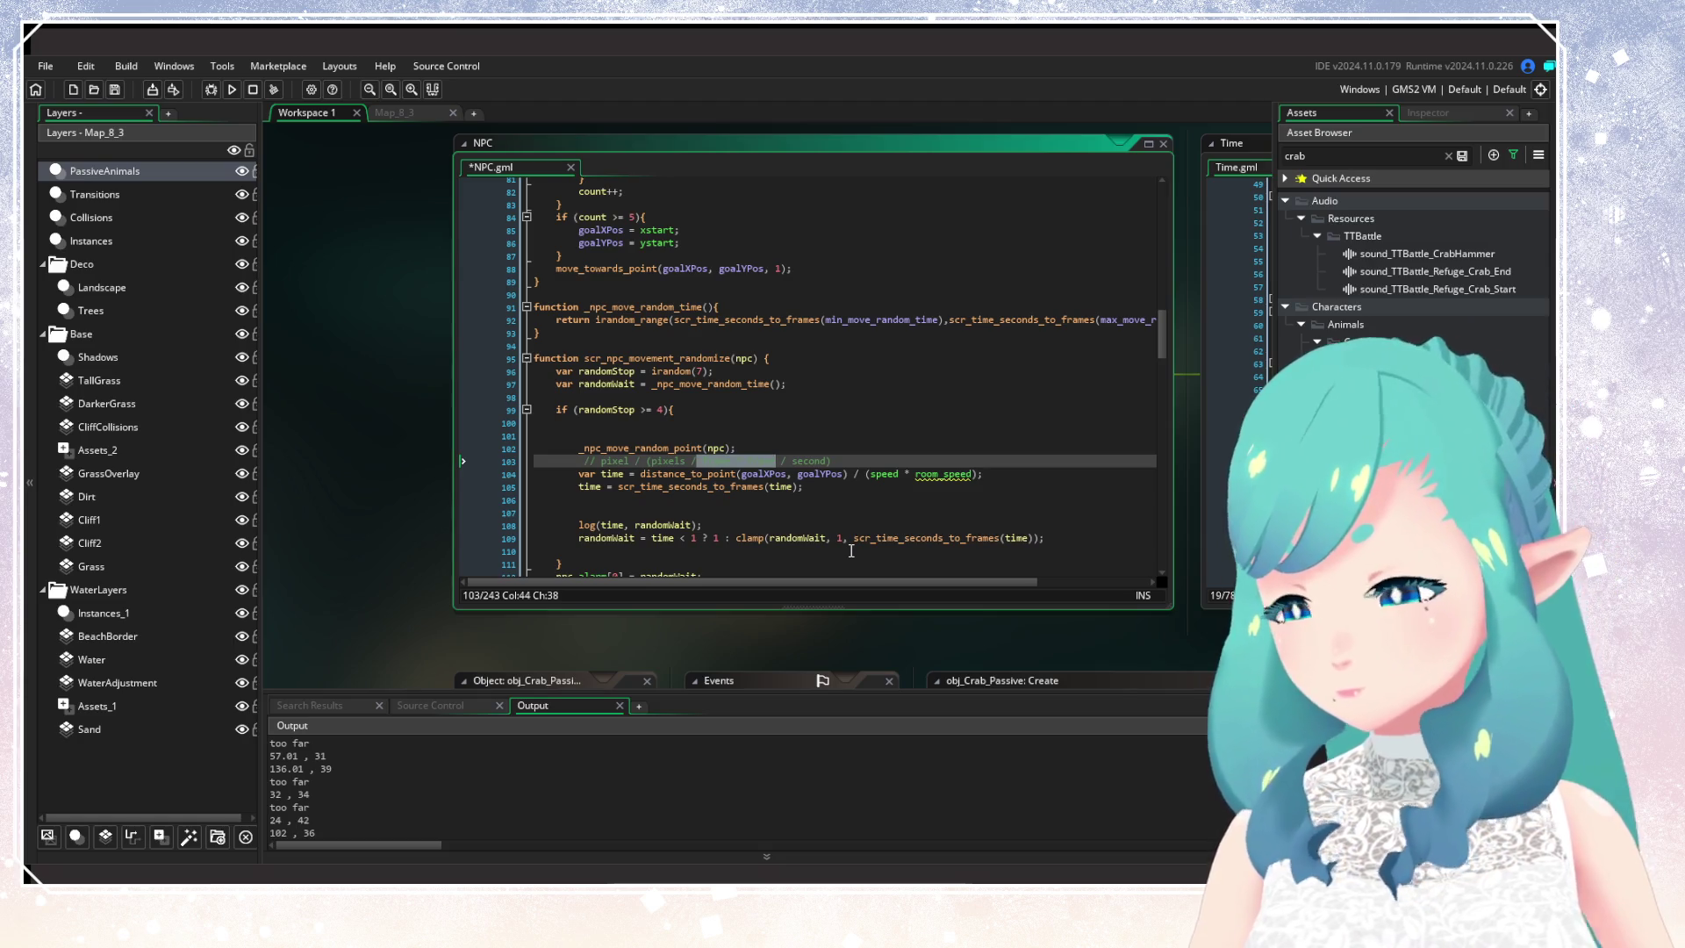
key("BackSpace")
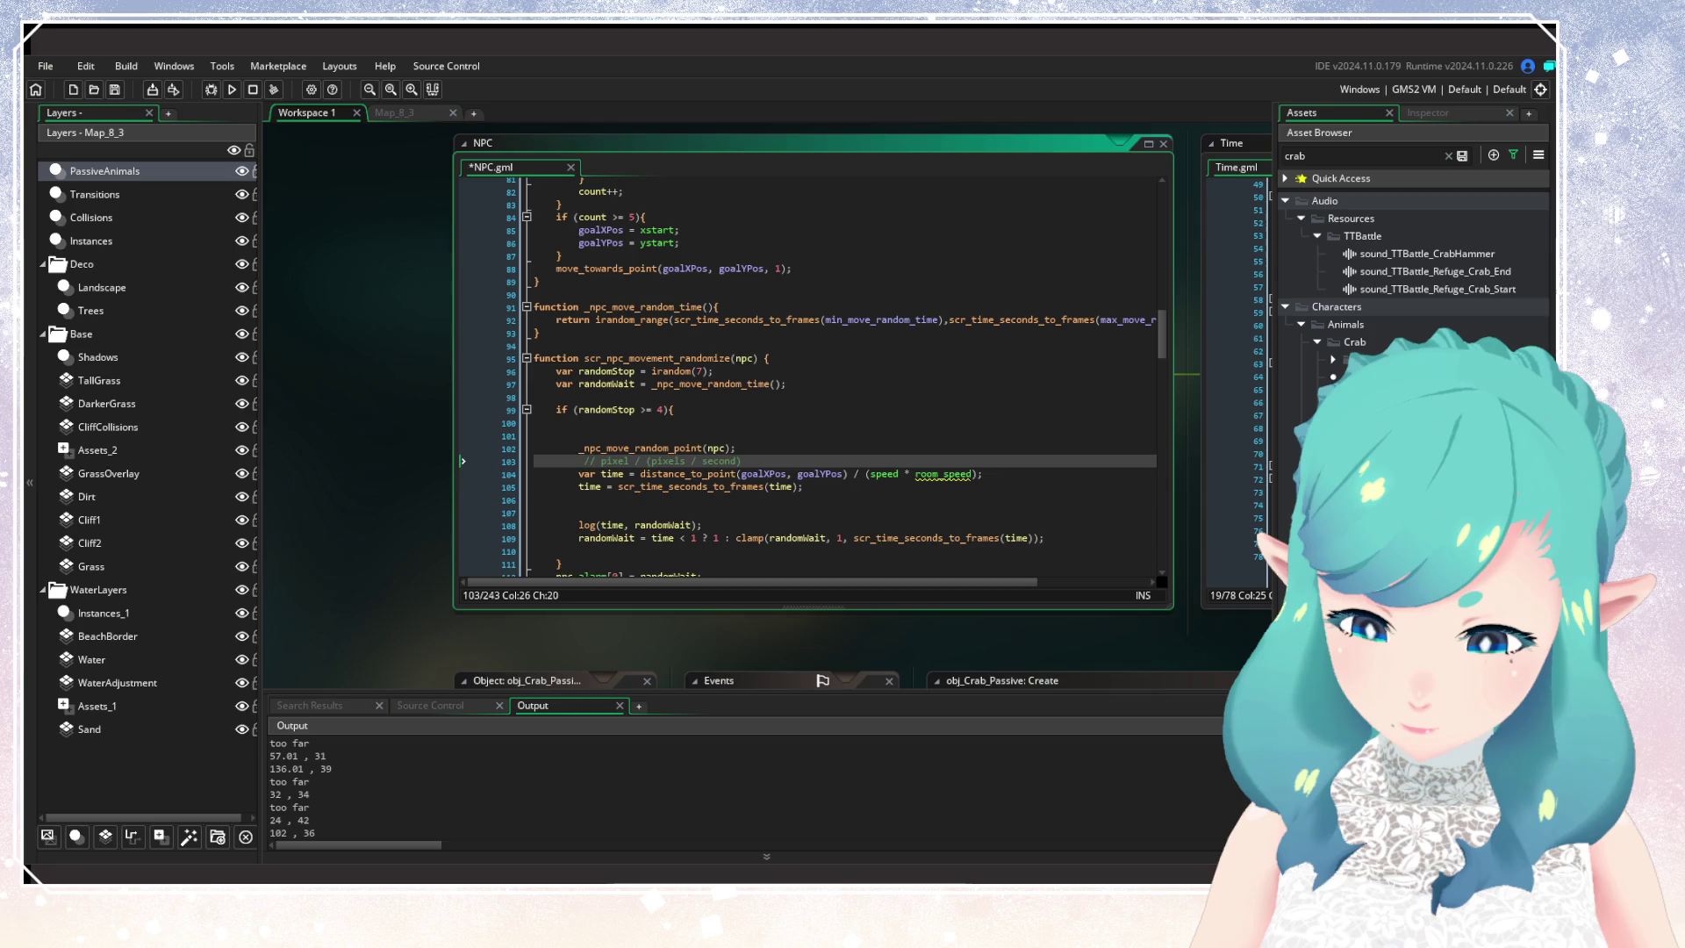
Step: Jump to the scr_time_seconds_to_frames definition in Time.gml
key("Down")
key("Down")
key("Down")
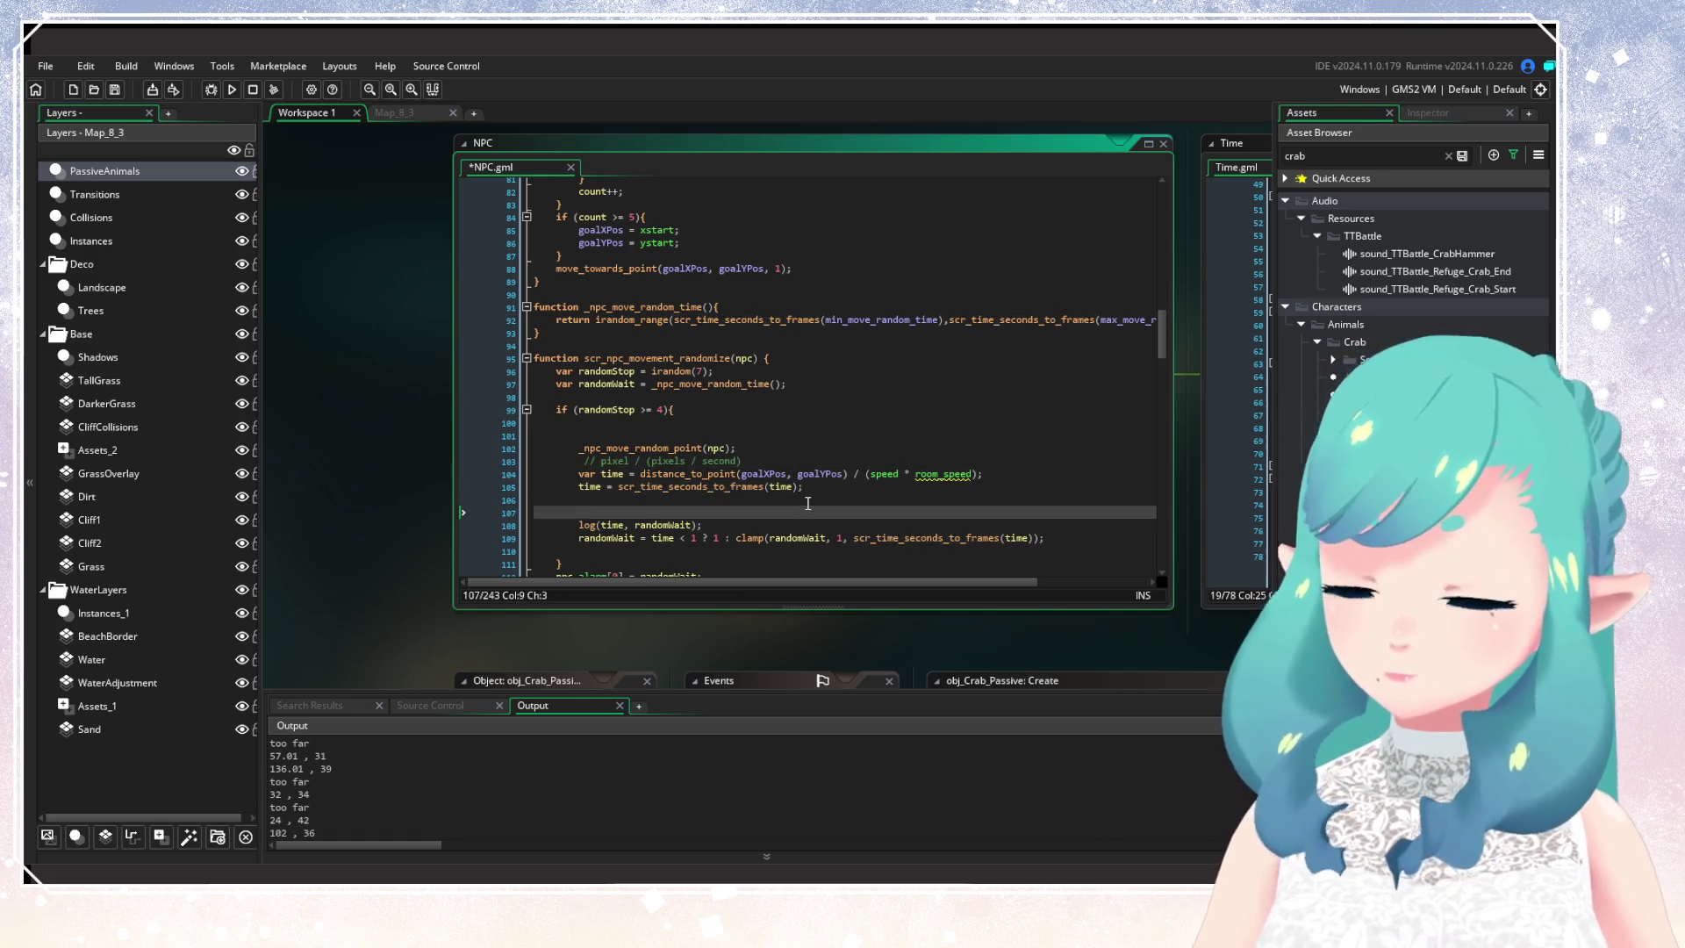
scroll(808, 503, "down", 1)
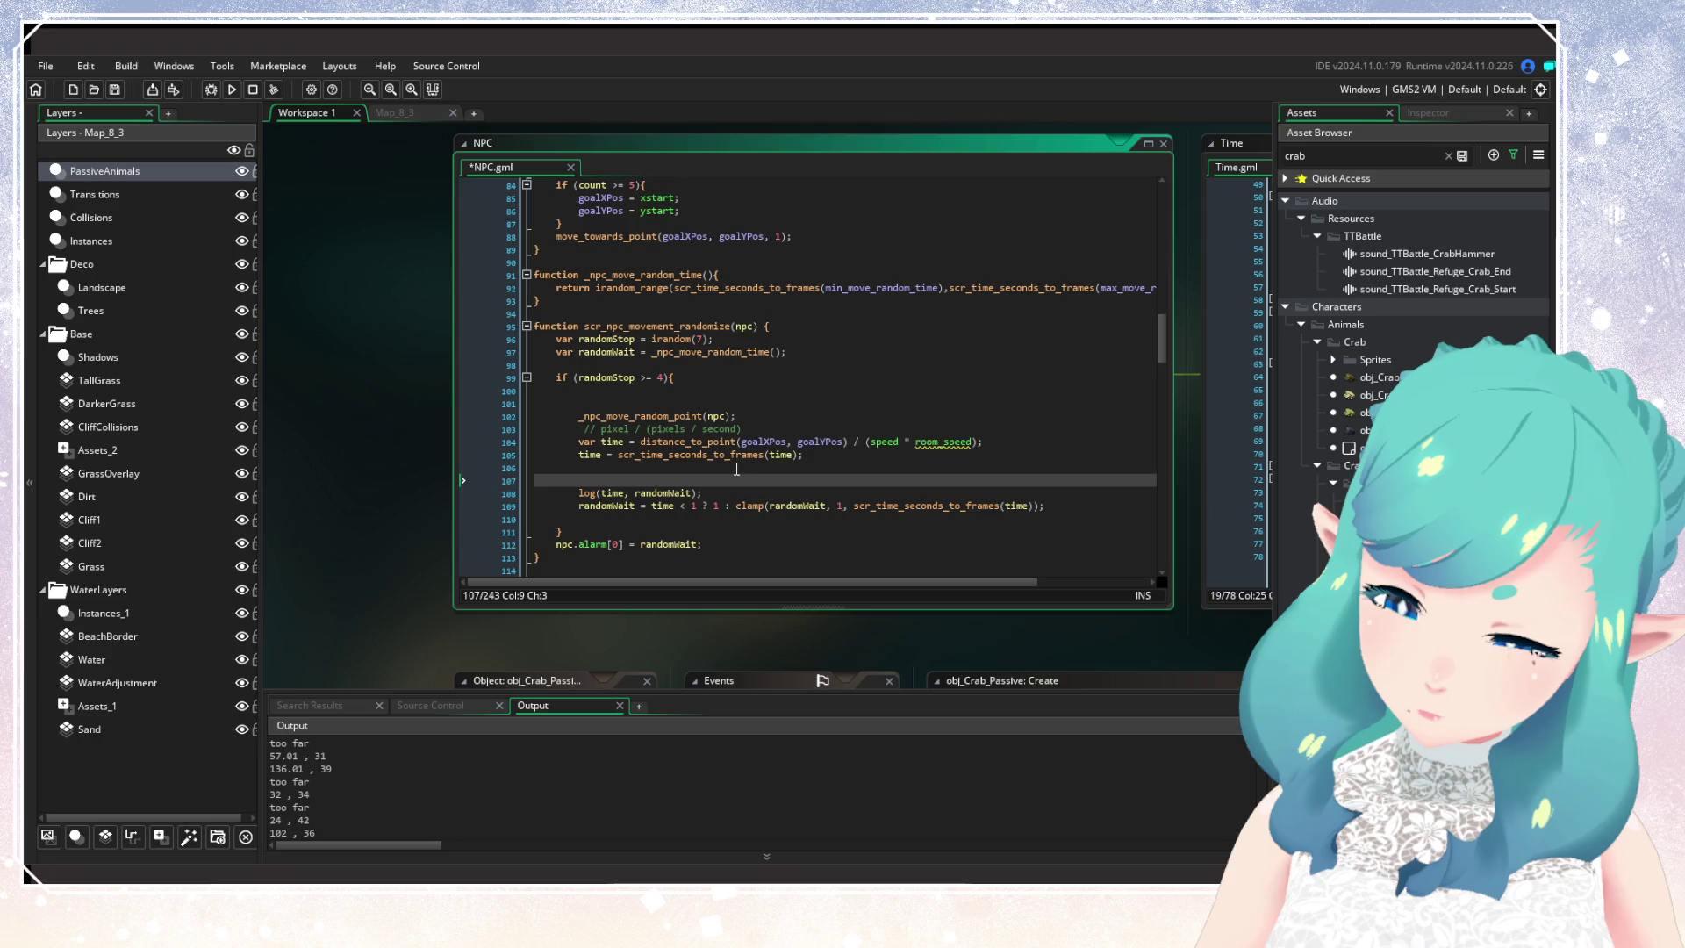
middle_click(736, 454)
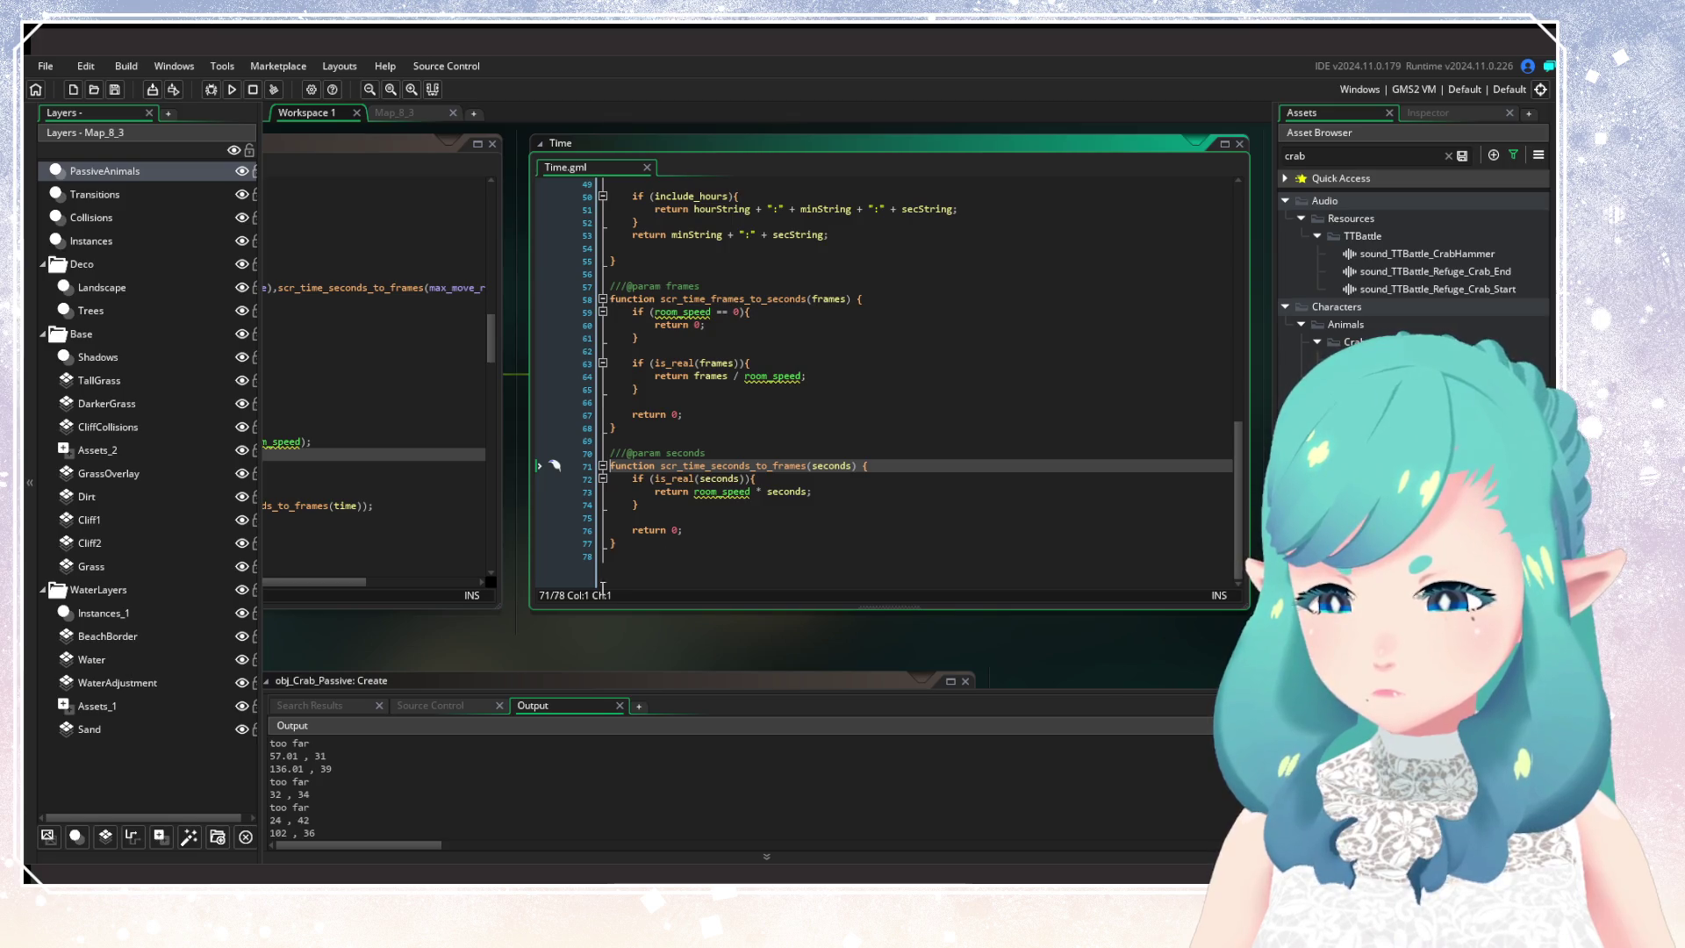
Step: Bring the NPC editor back beside Time.gml and delete the unit comment on line 103
left_click_drag(521, 625, 1113, 630)
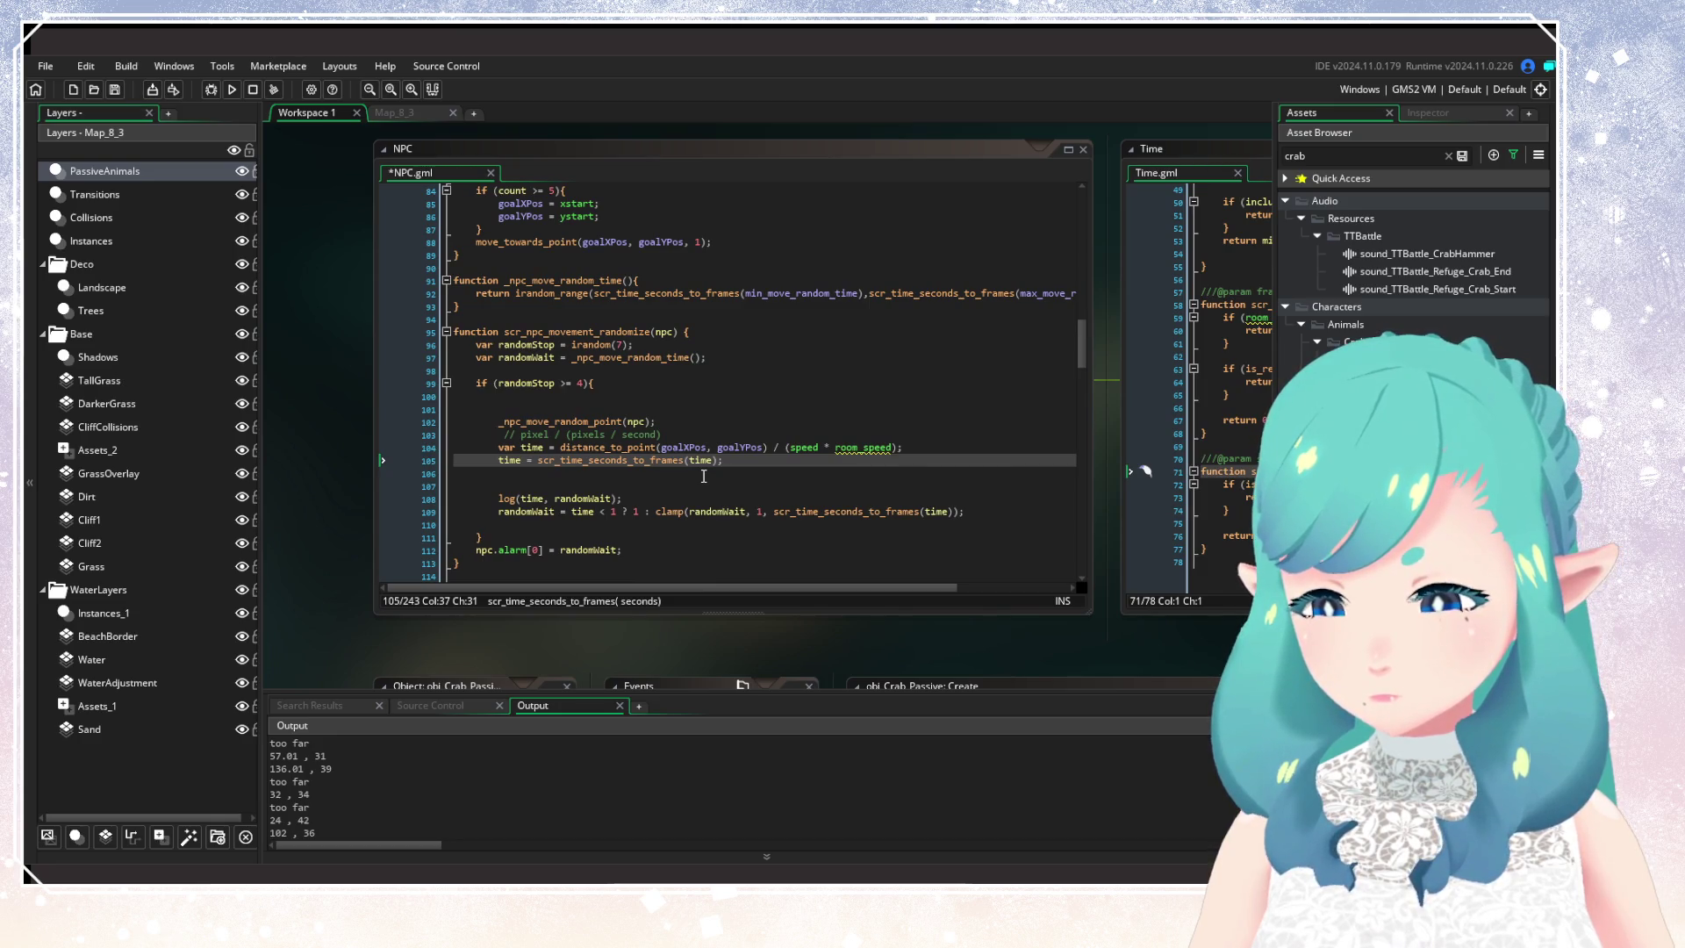
left_click(687, 438)
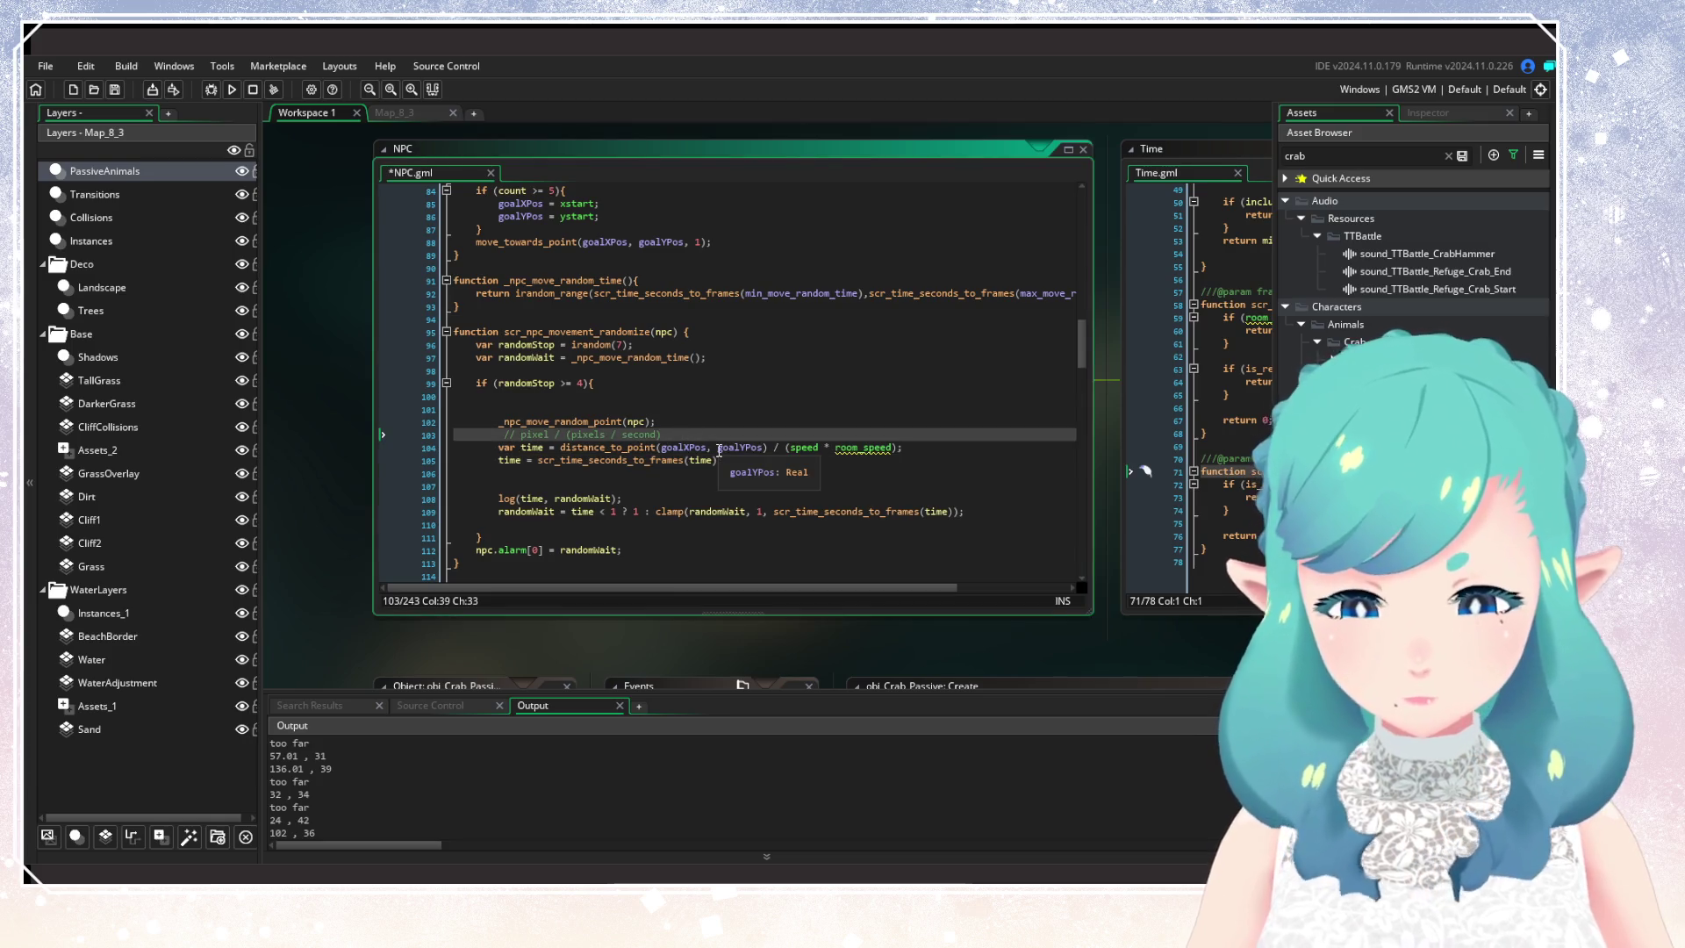
key("Down")
key("Down")
key("End")
key("Up")
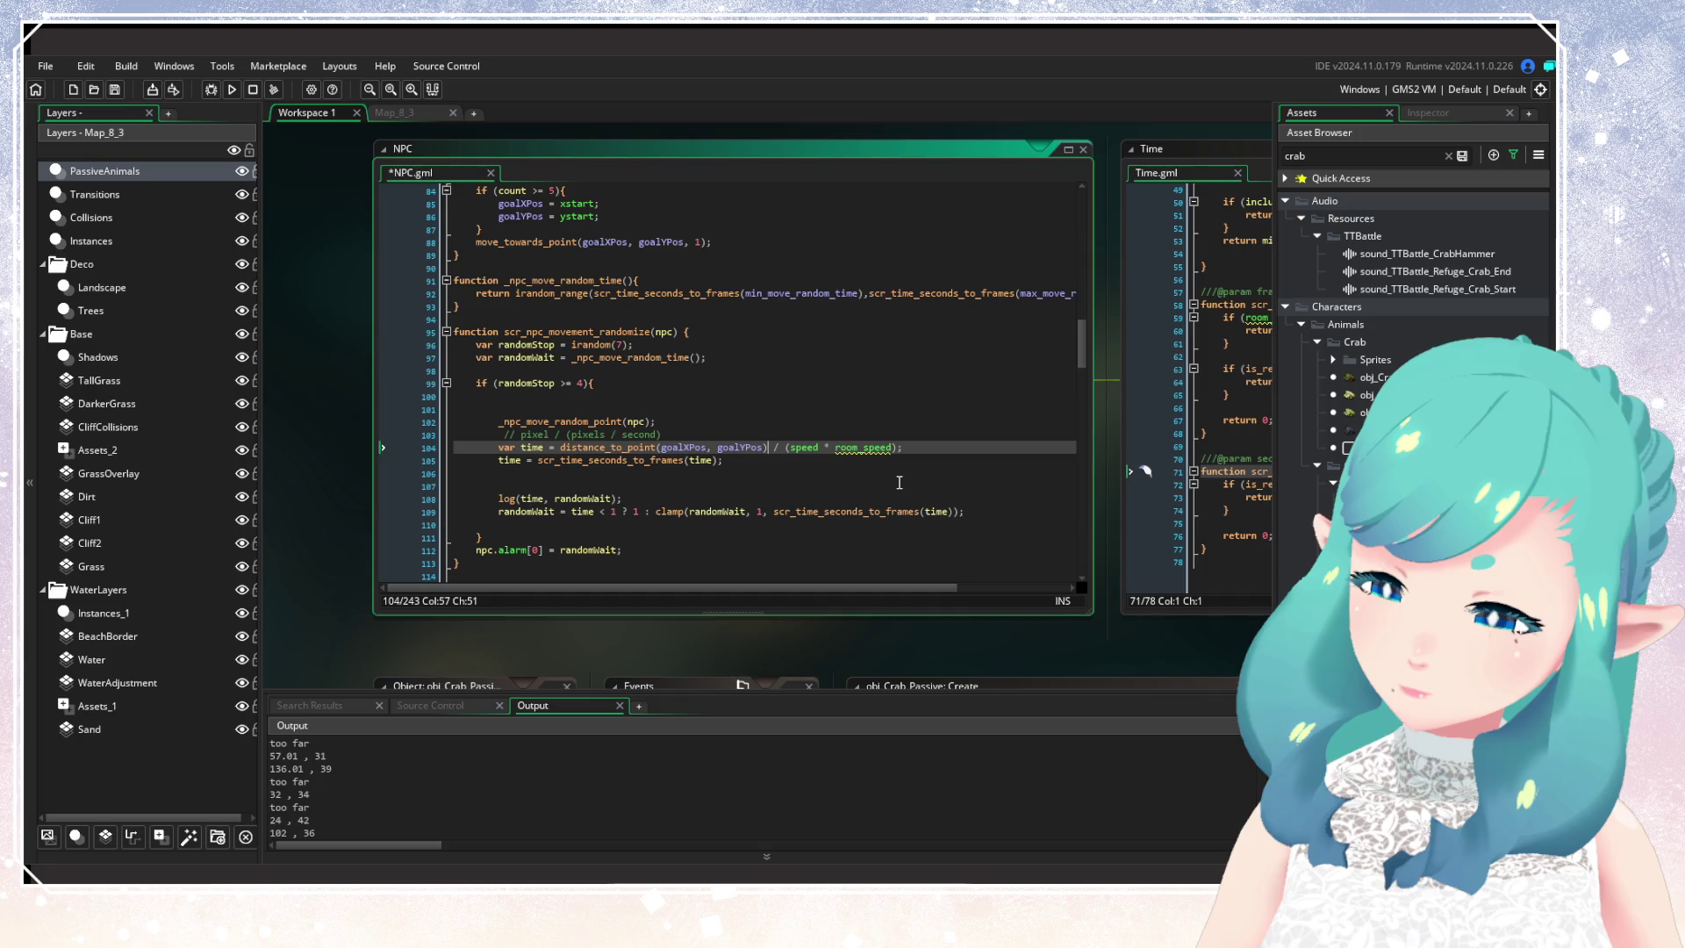
left_click_drag(690, 435, 459, 441)
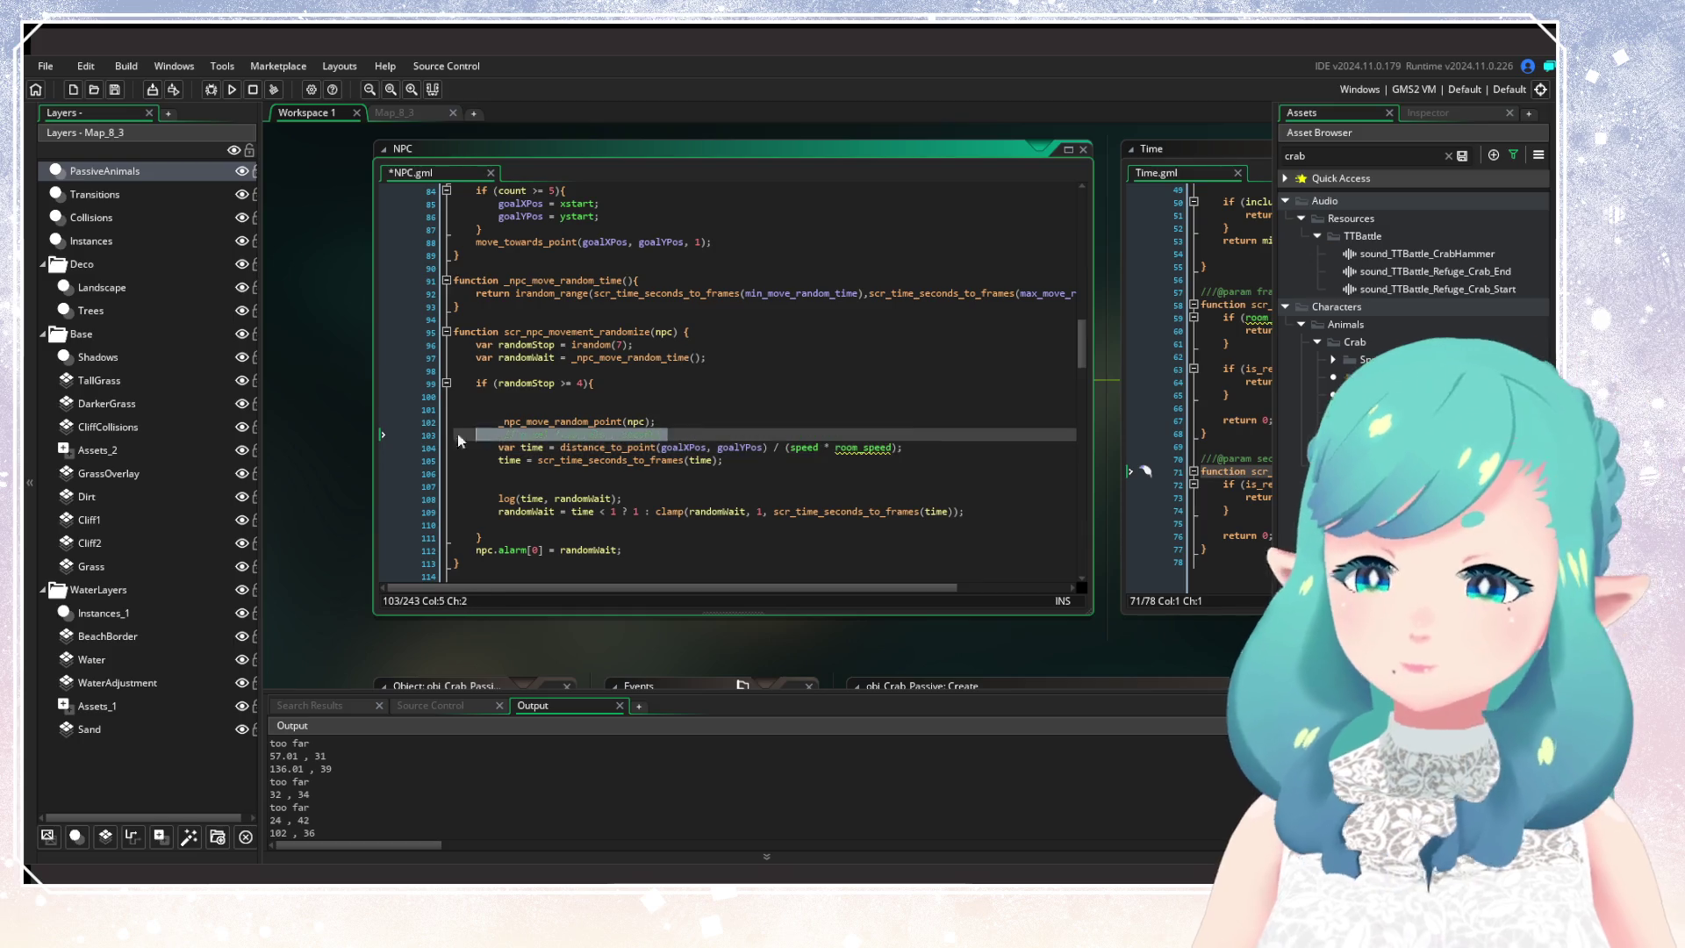
key("BackSpace")
key("BackSpace")
Step: Remove the old log call and insert blank lines below the distance calculation
left_click_drag(640, 491, 333, 488)
key("BackSpace")
left_click(1027, 426)
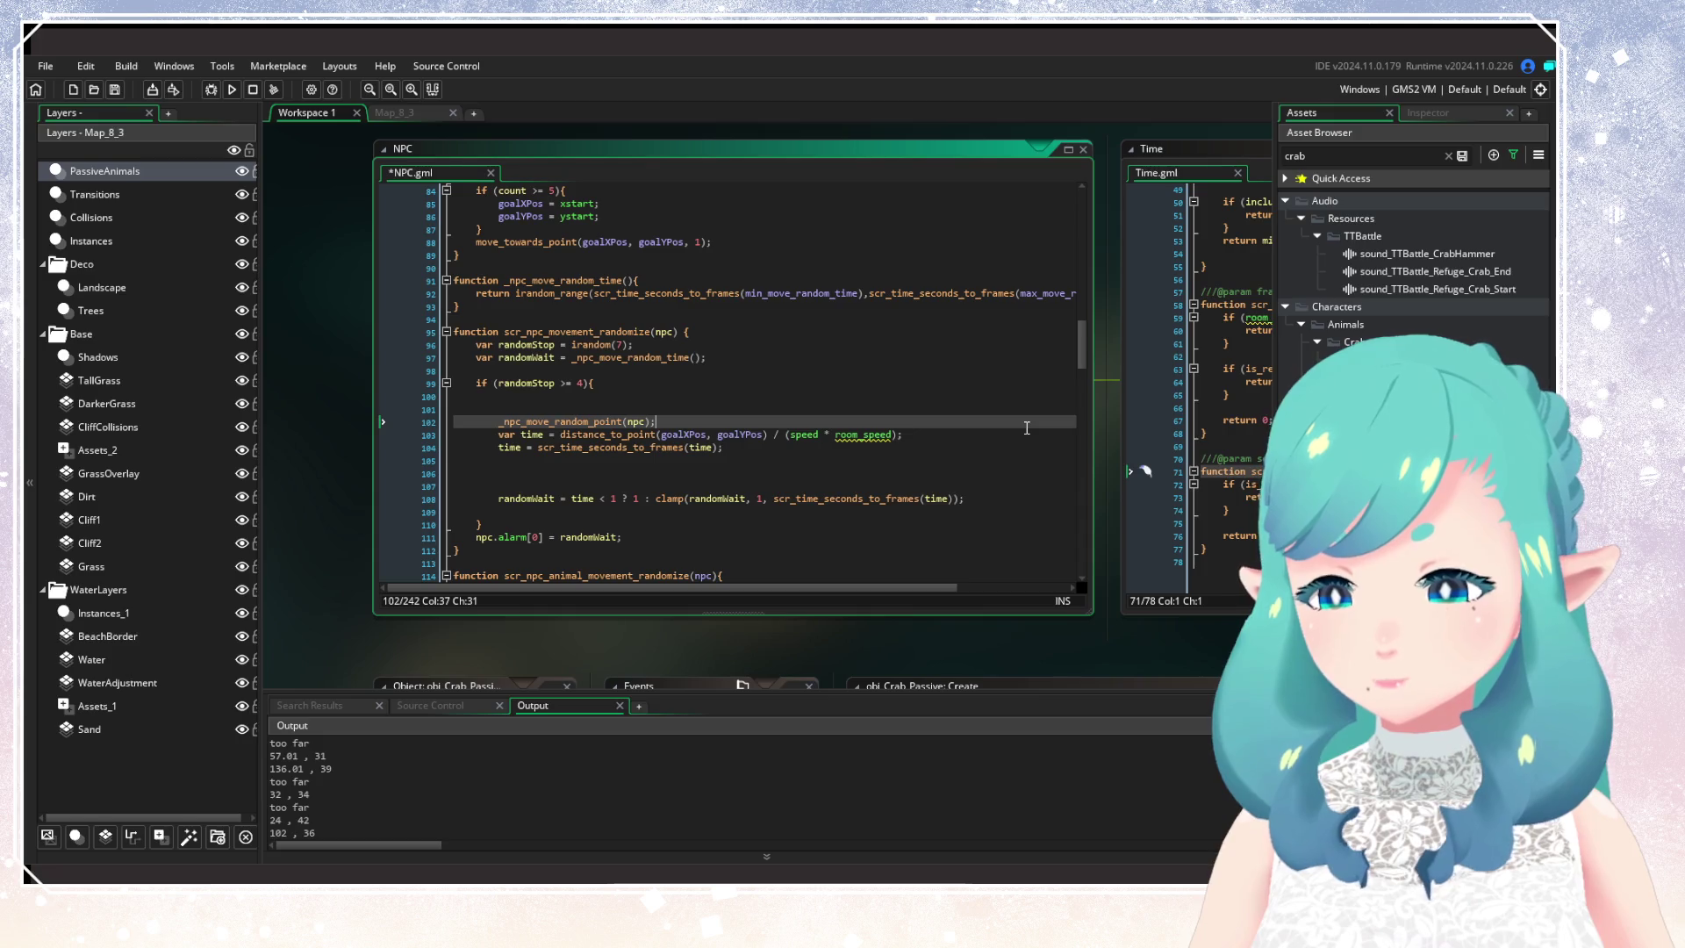
left_click(995, 436)
key("Return")
key("Return")
key("Up")
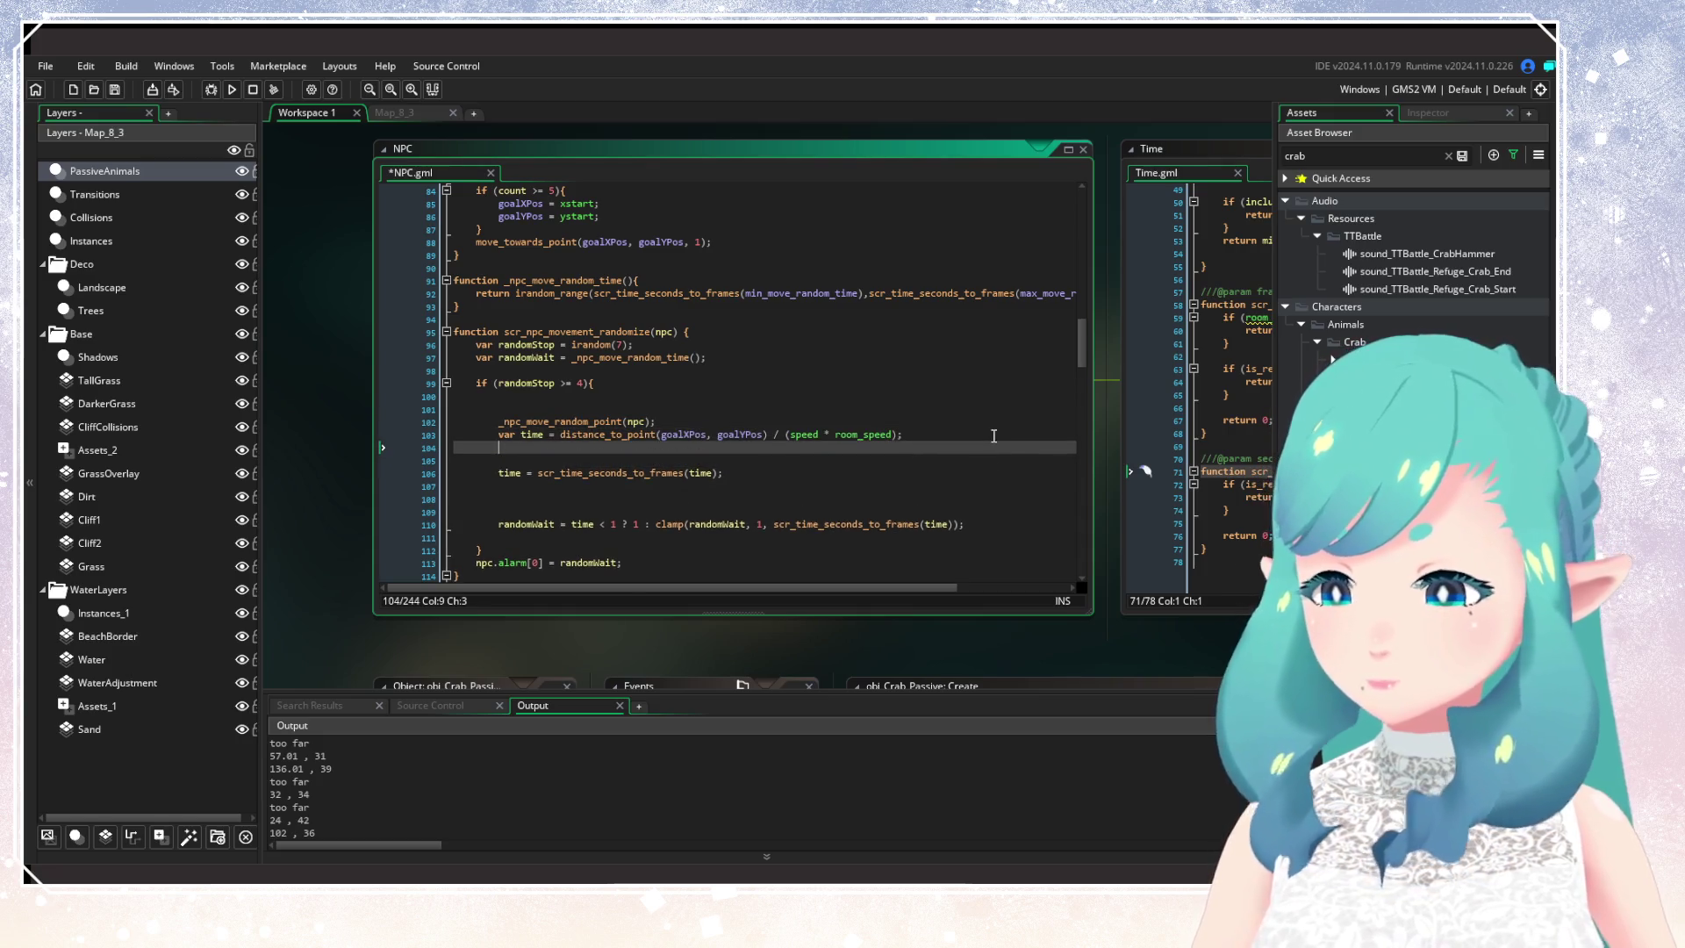
key("Down")
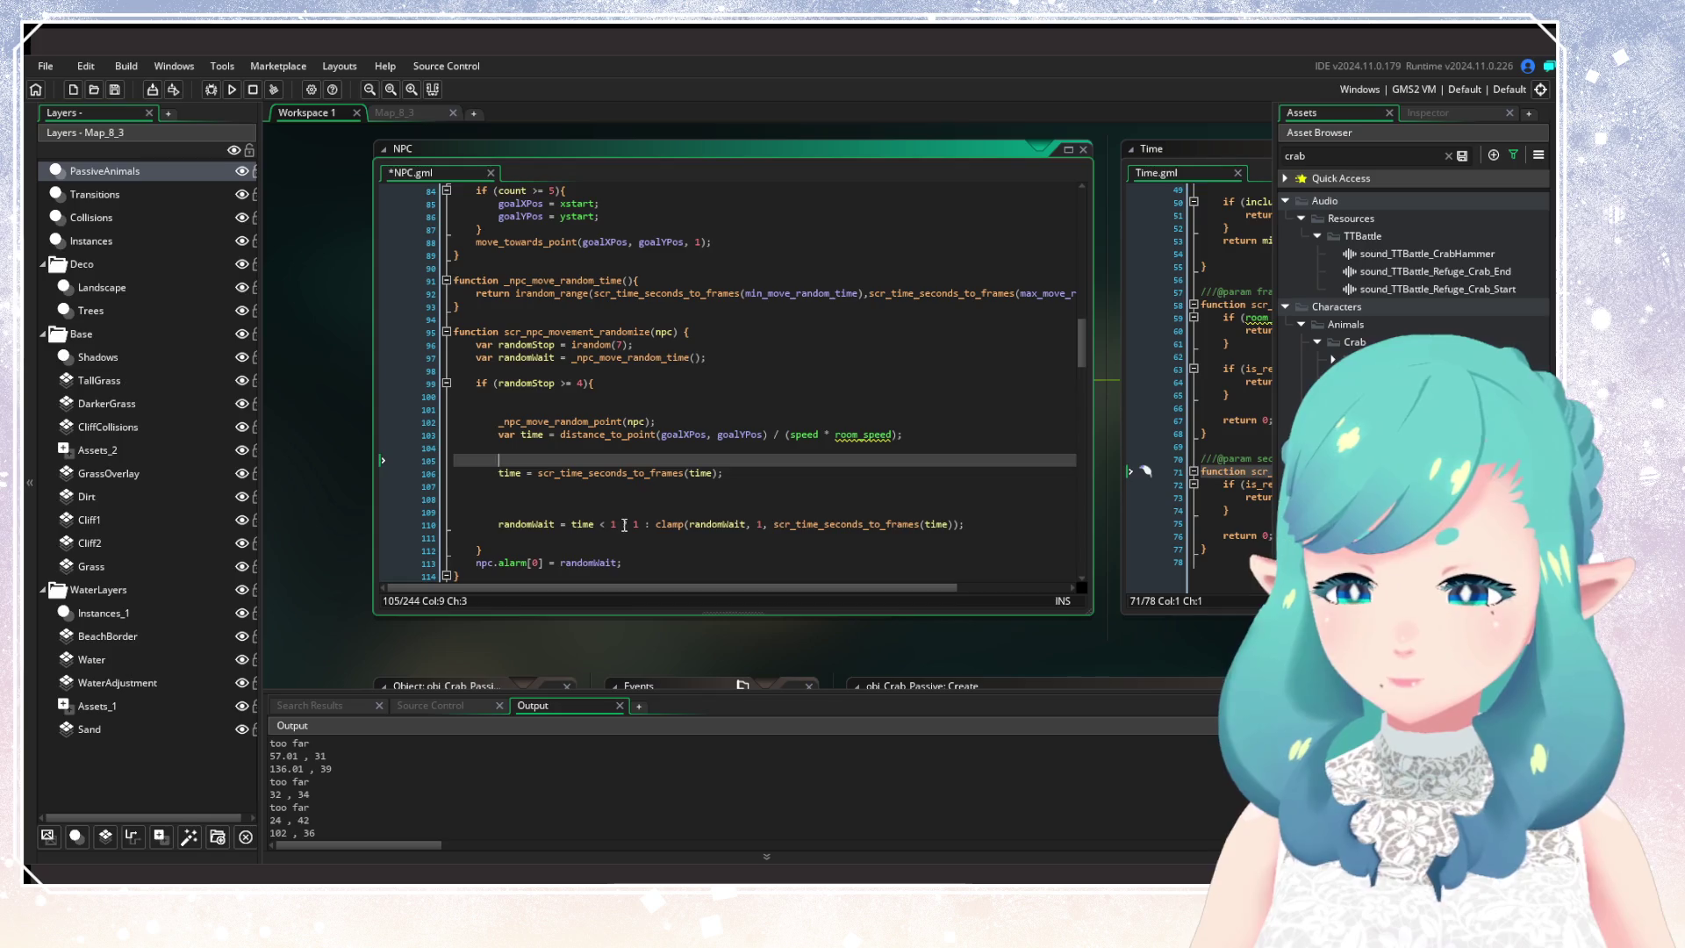
Step: Add log(time, randomWait);, comment out the time-to-frames conversion with //, and run
left_click(614, 512)
type("log(time, randomWait);")
left_click(499, 473)
type("//")
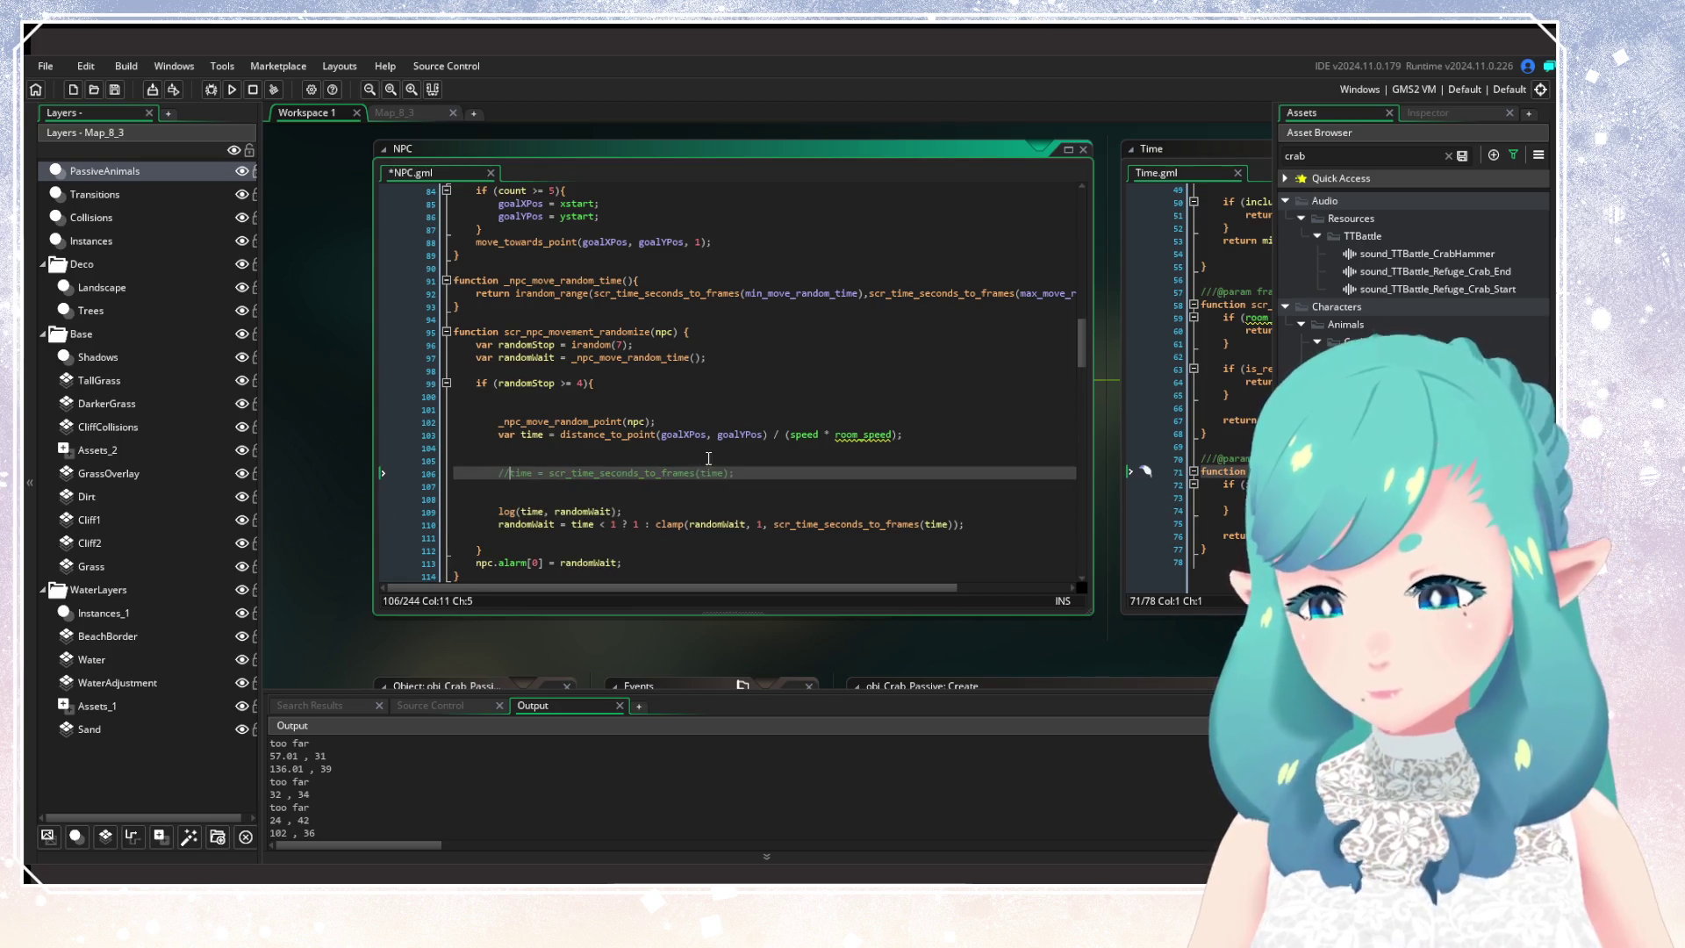
left_click(709, 458)
key("F5")
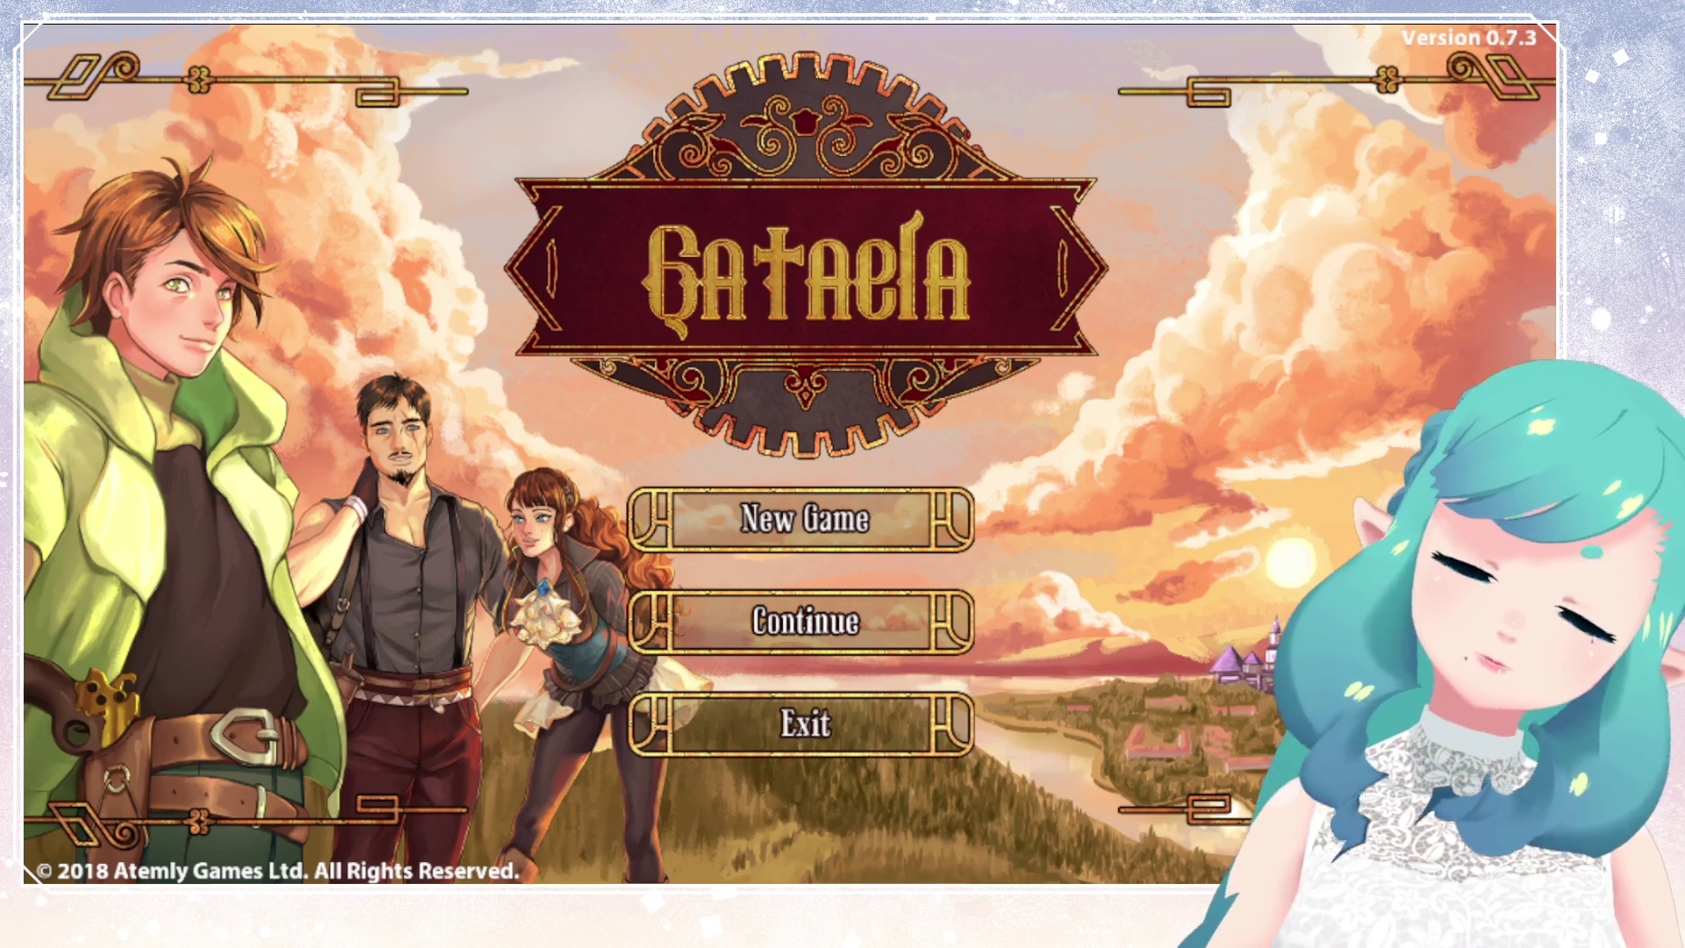
Step: Choose Continue on the Gataela title menu and load the save file
key("Down")
key("Return")
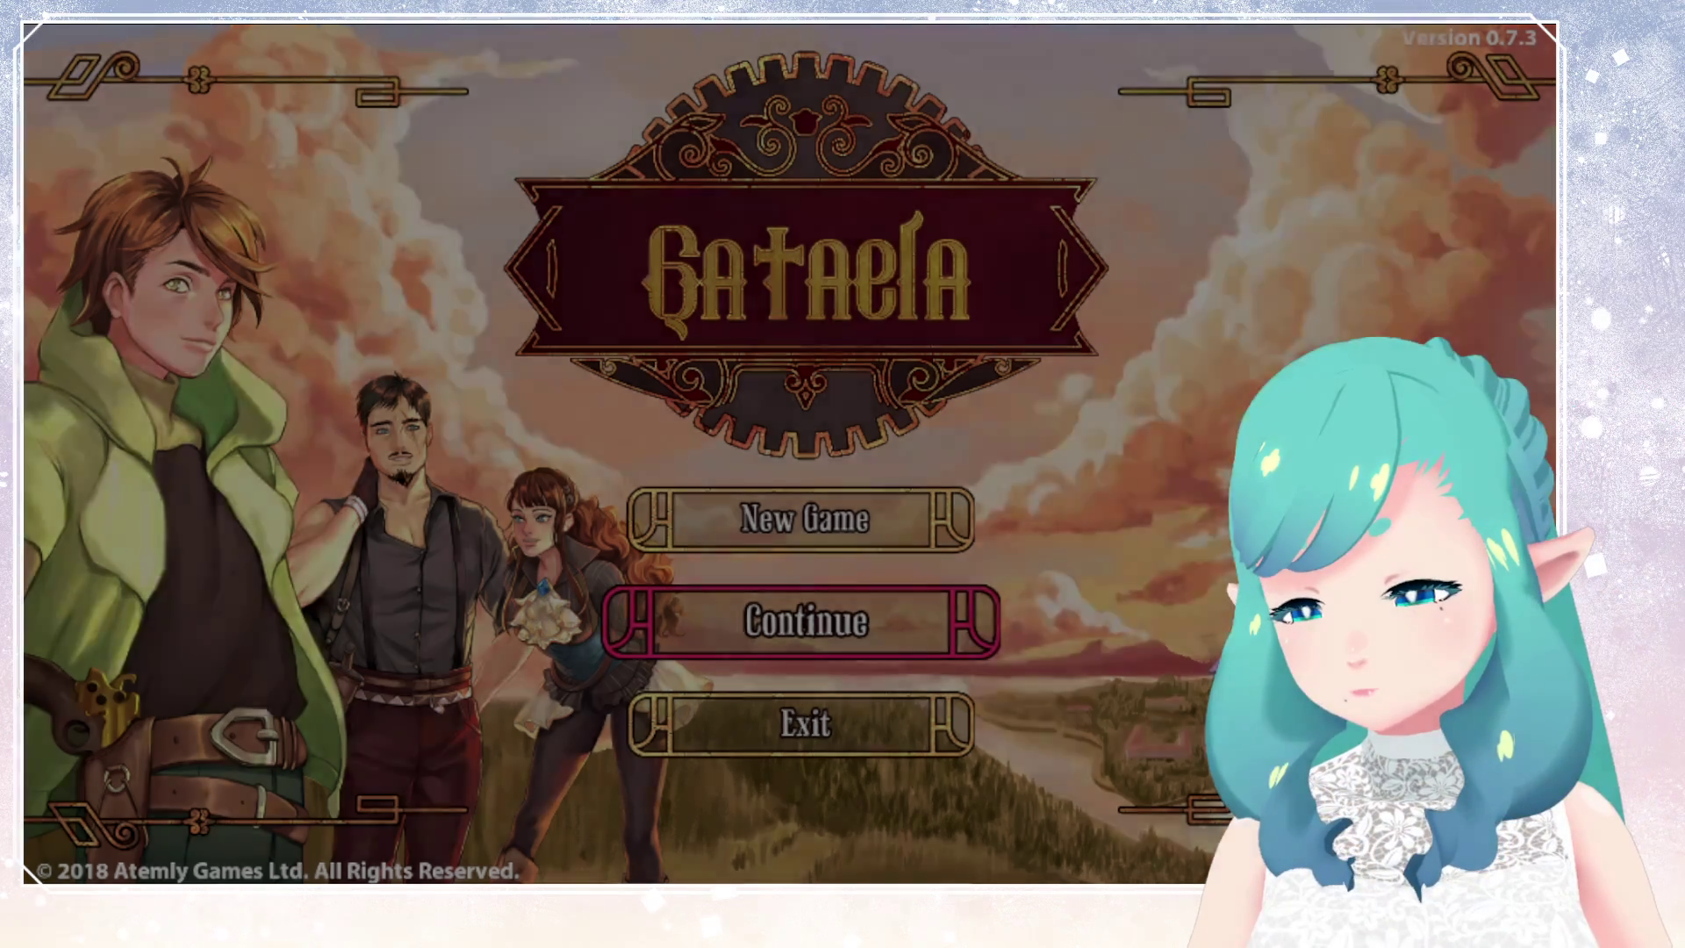
key("Return")
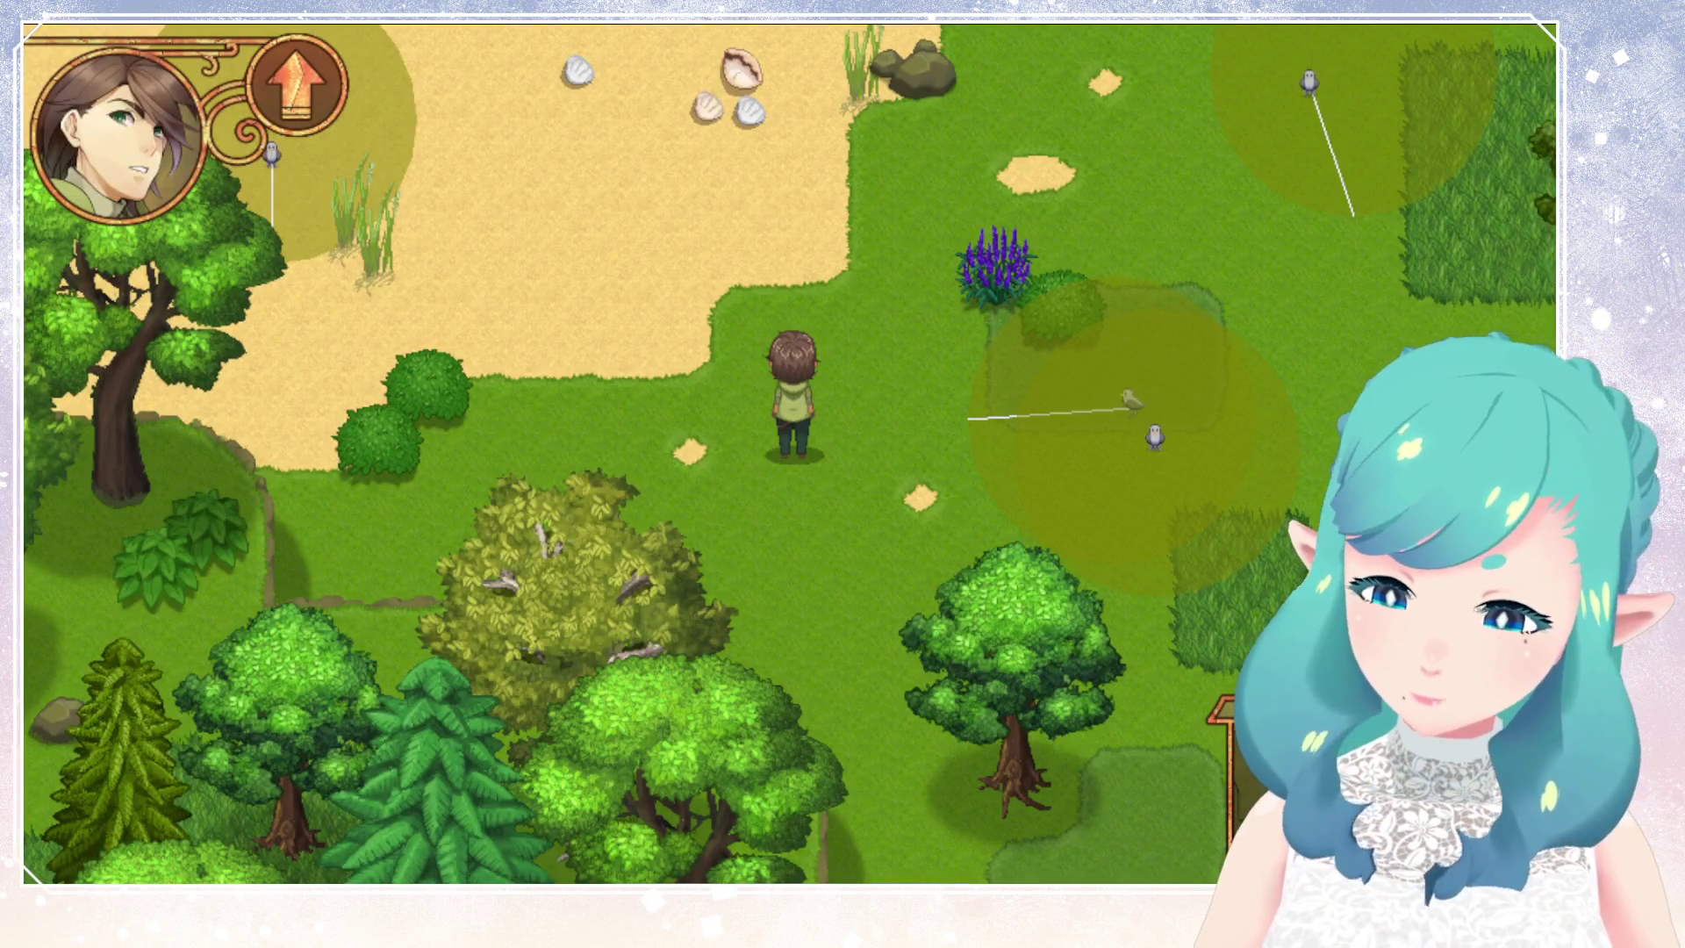
Step: Walk the player across the grass onto the sandy beach between the two wandering crabs
key("Right")
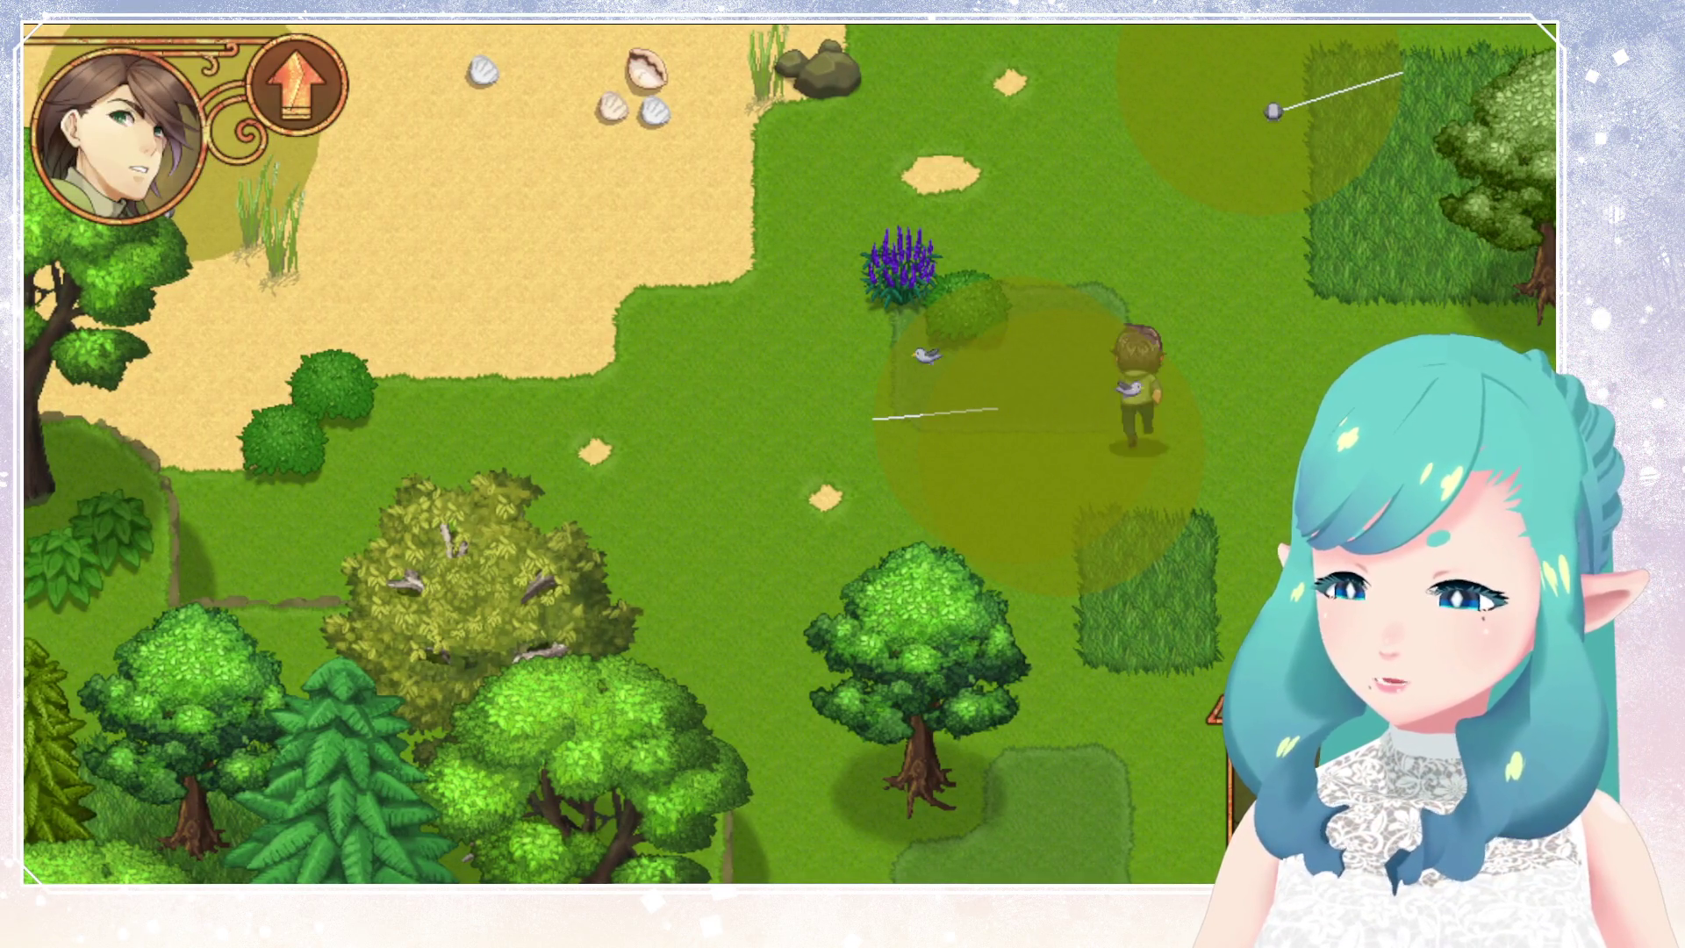
key("Up")
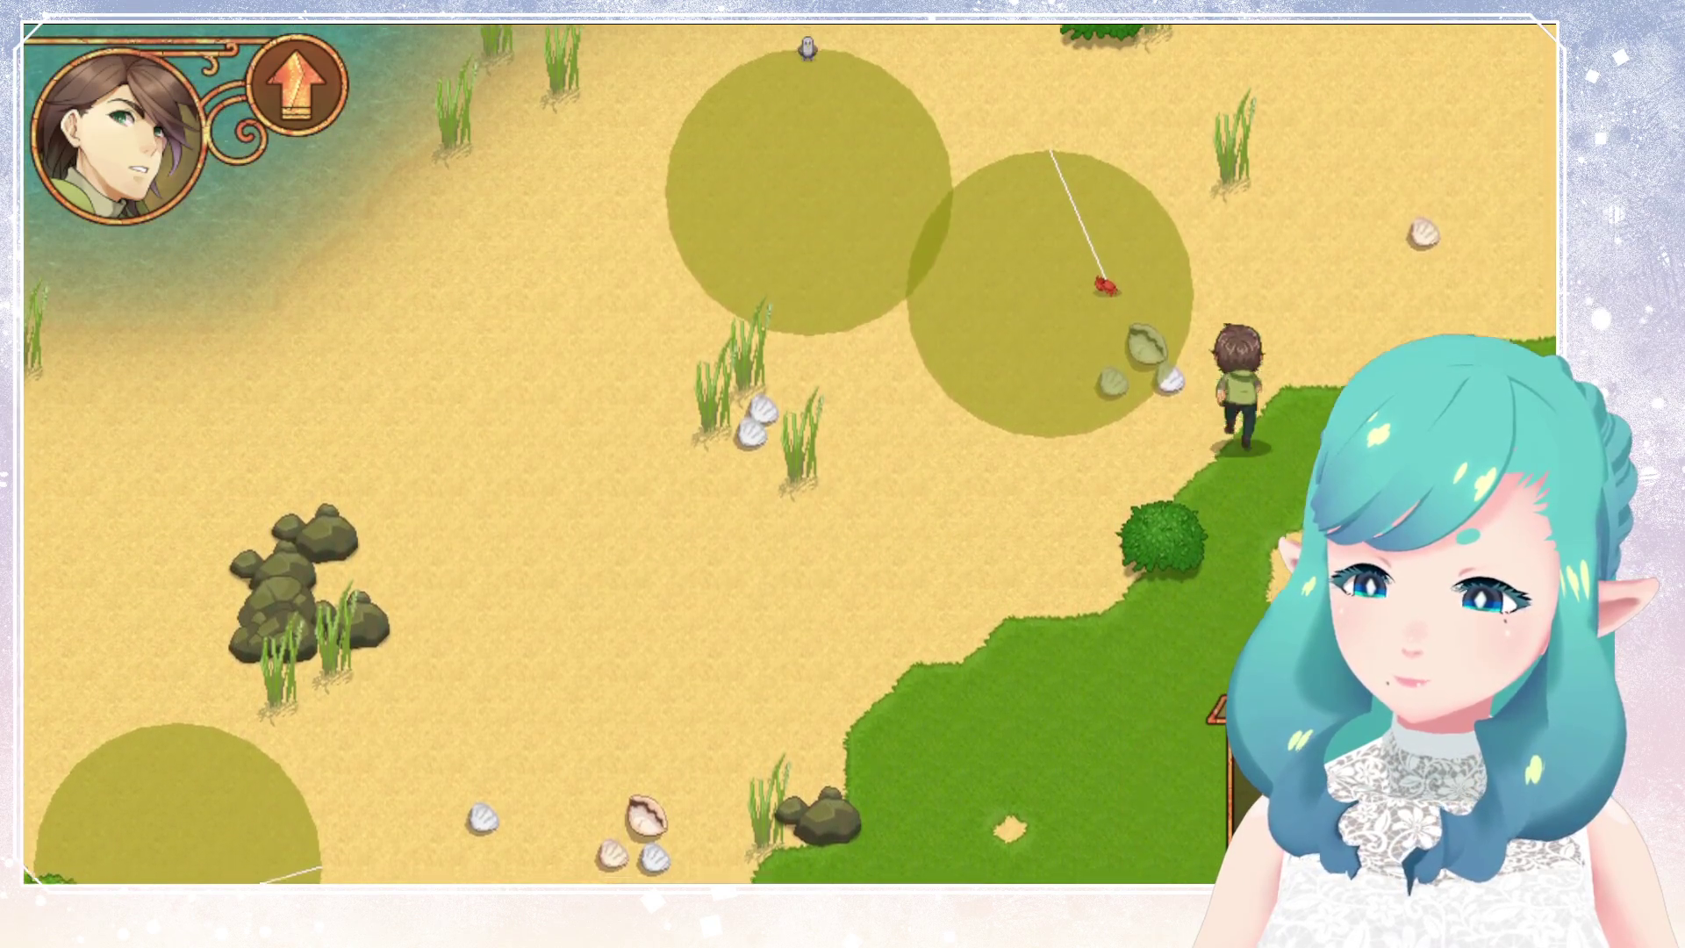
key("Left")
key("Up")
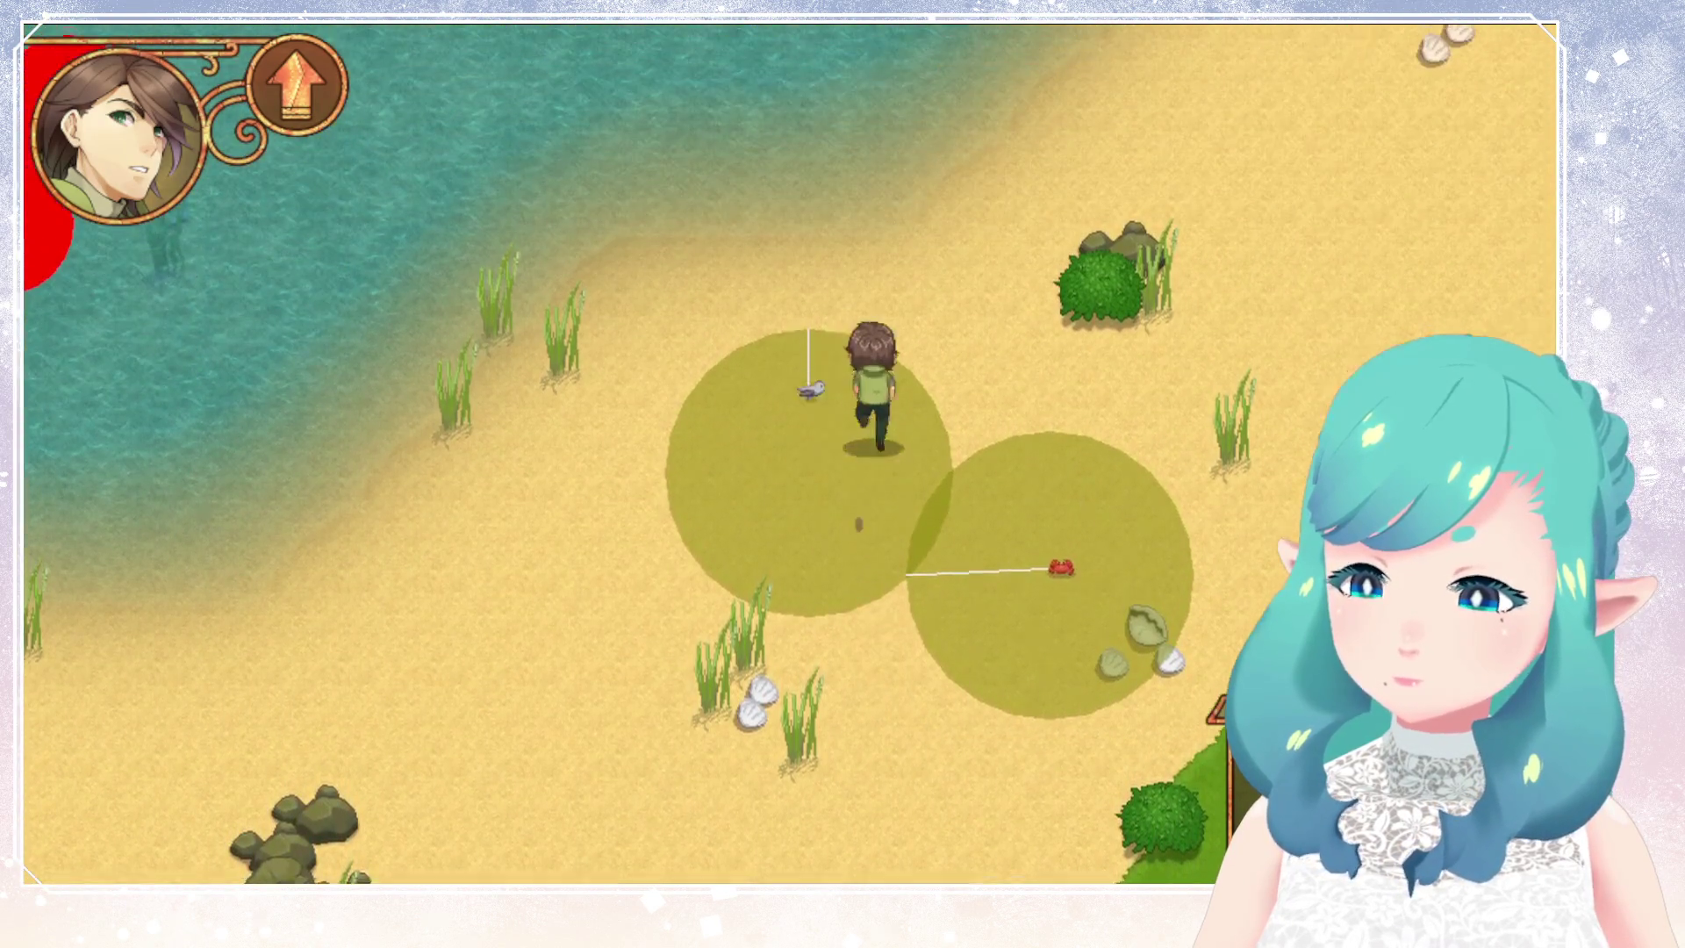
key("Left")
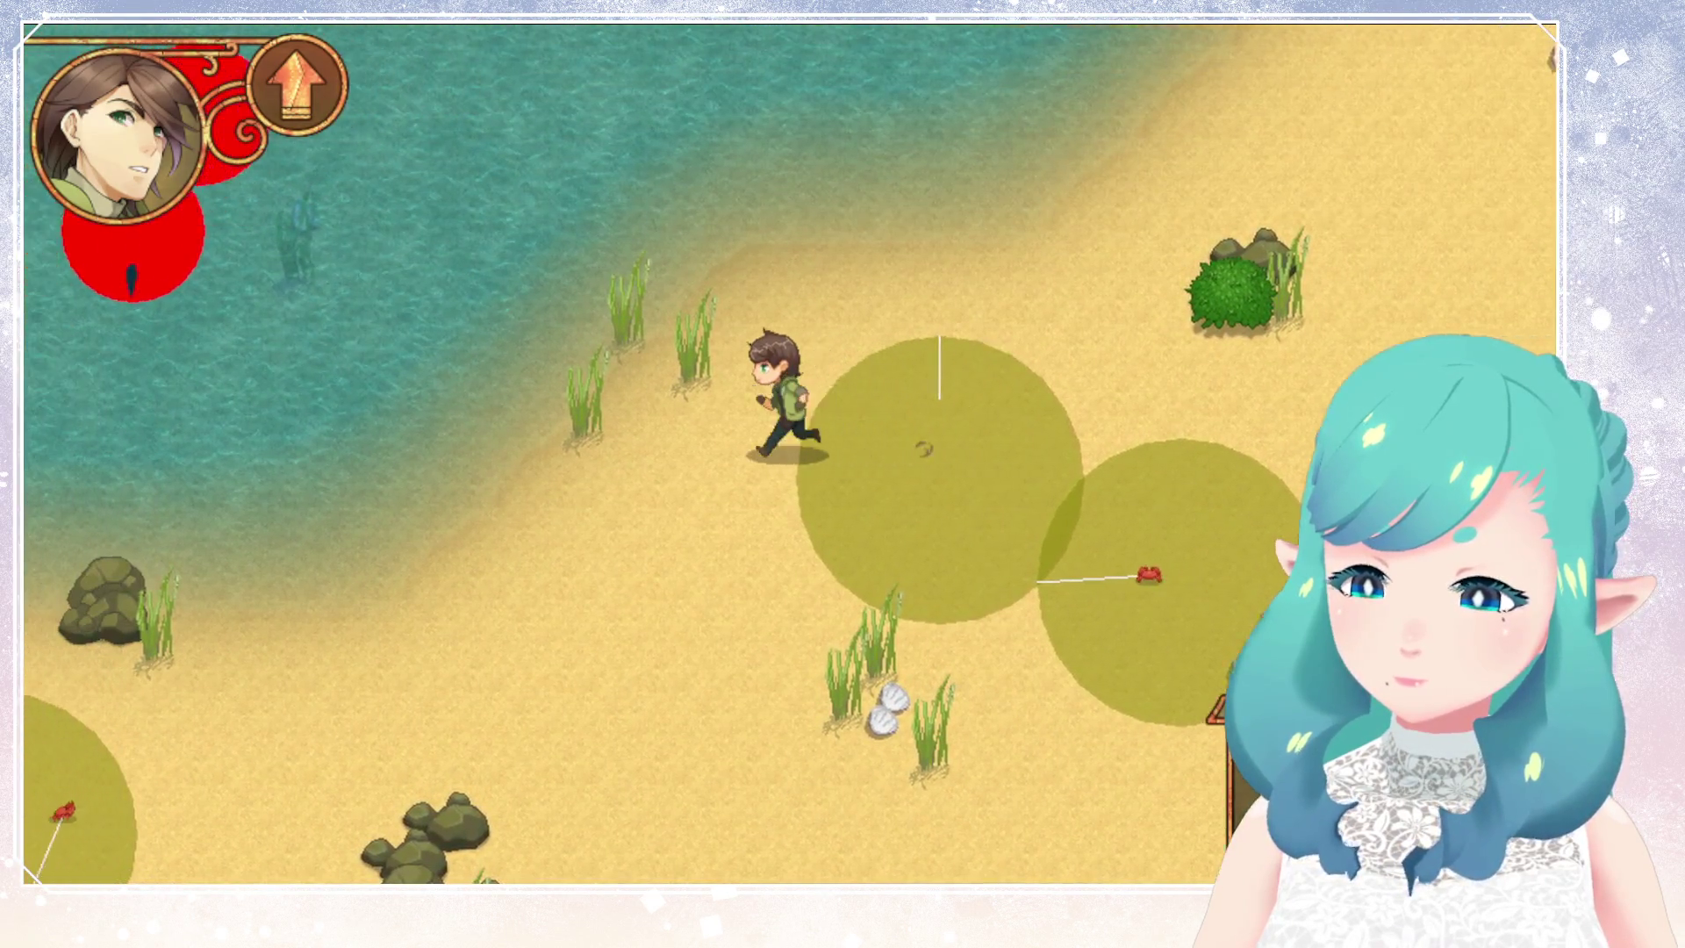
key("Down")
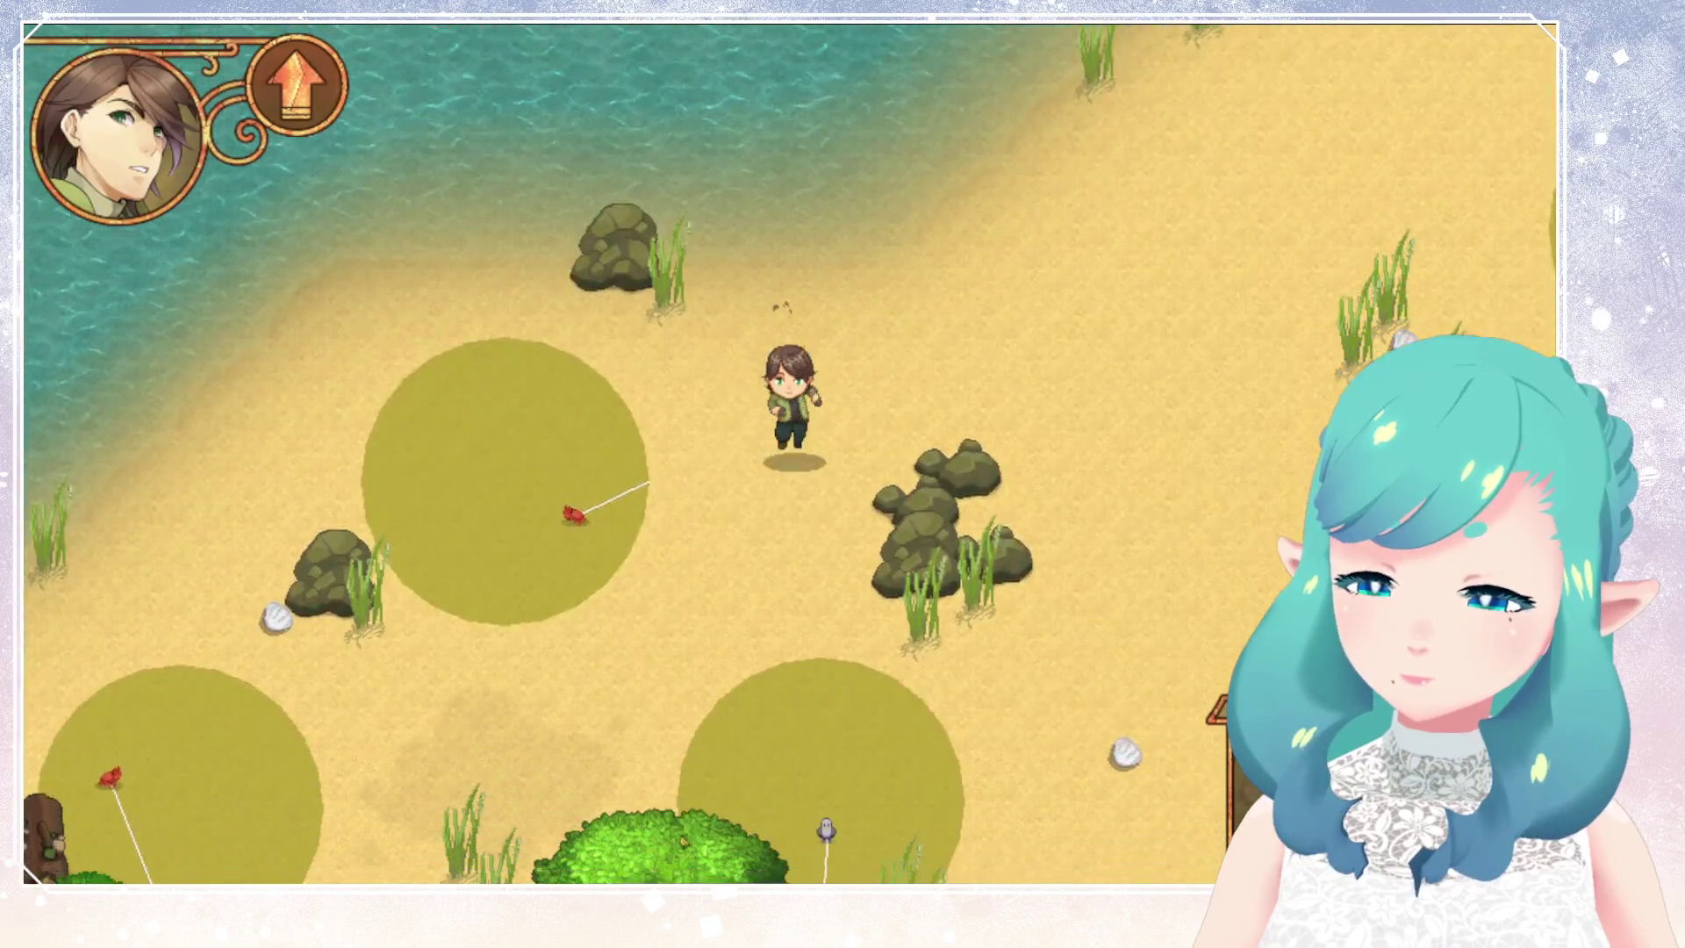
key("Left")
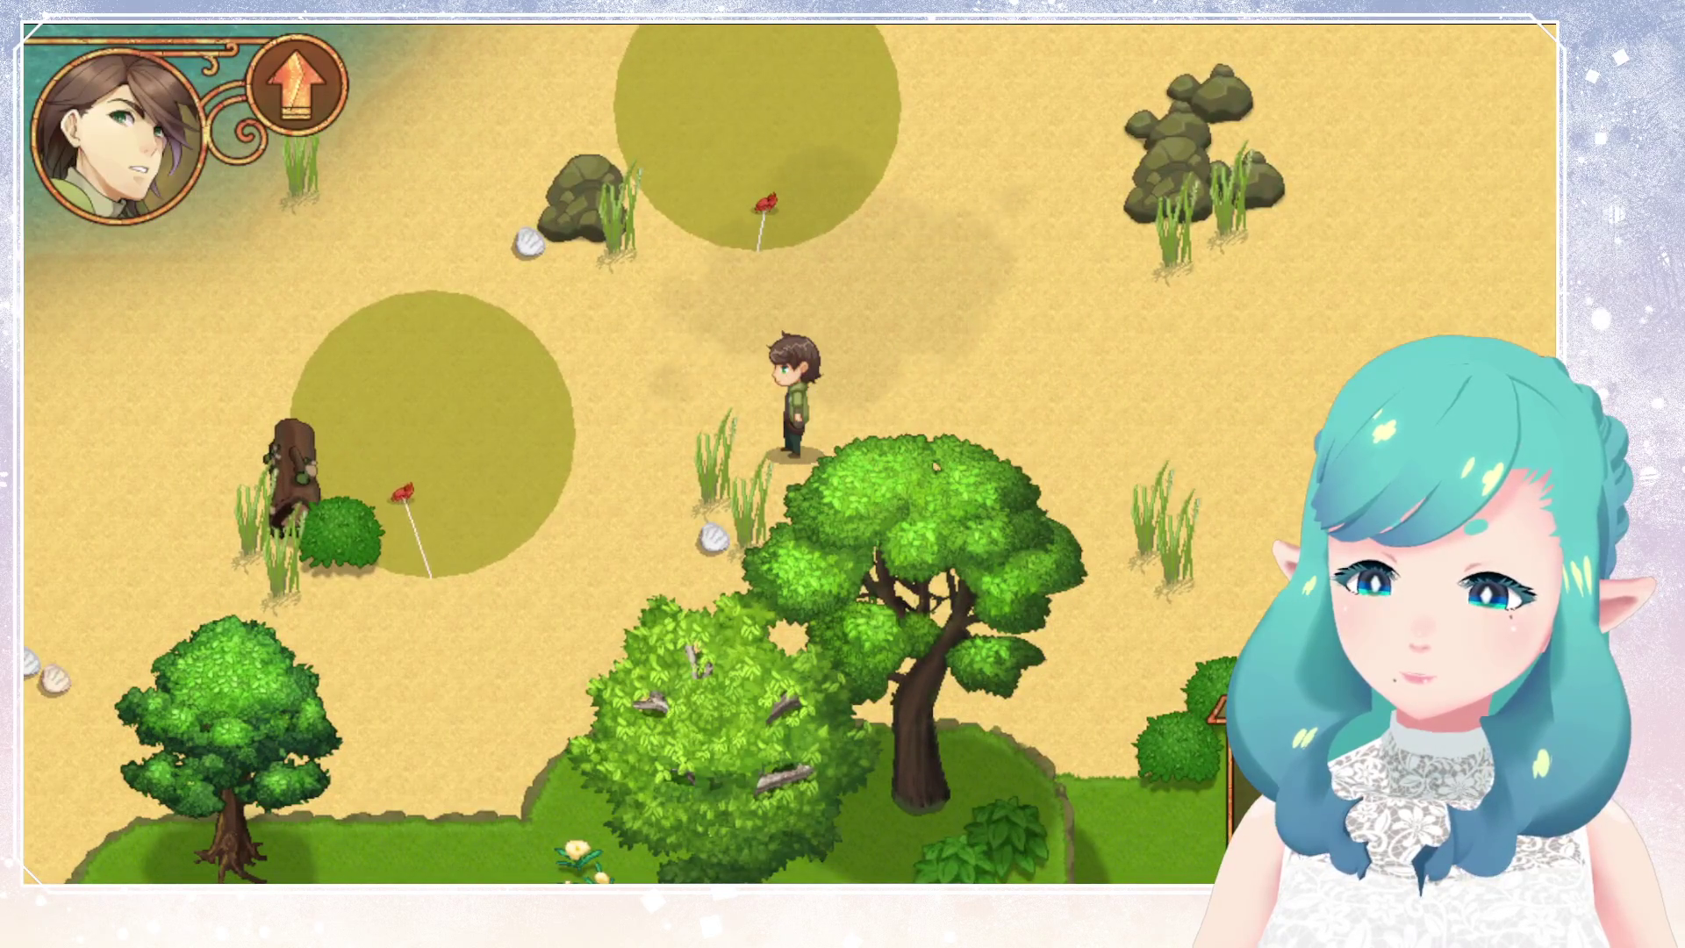
key("Up")
key("Left")
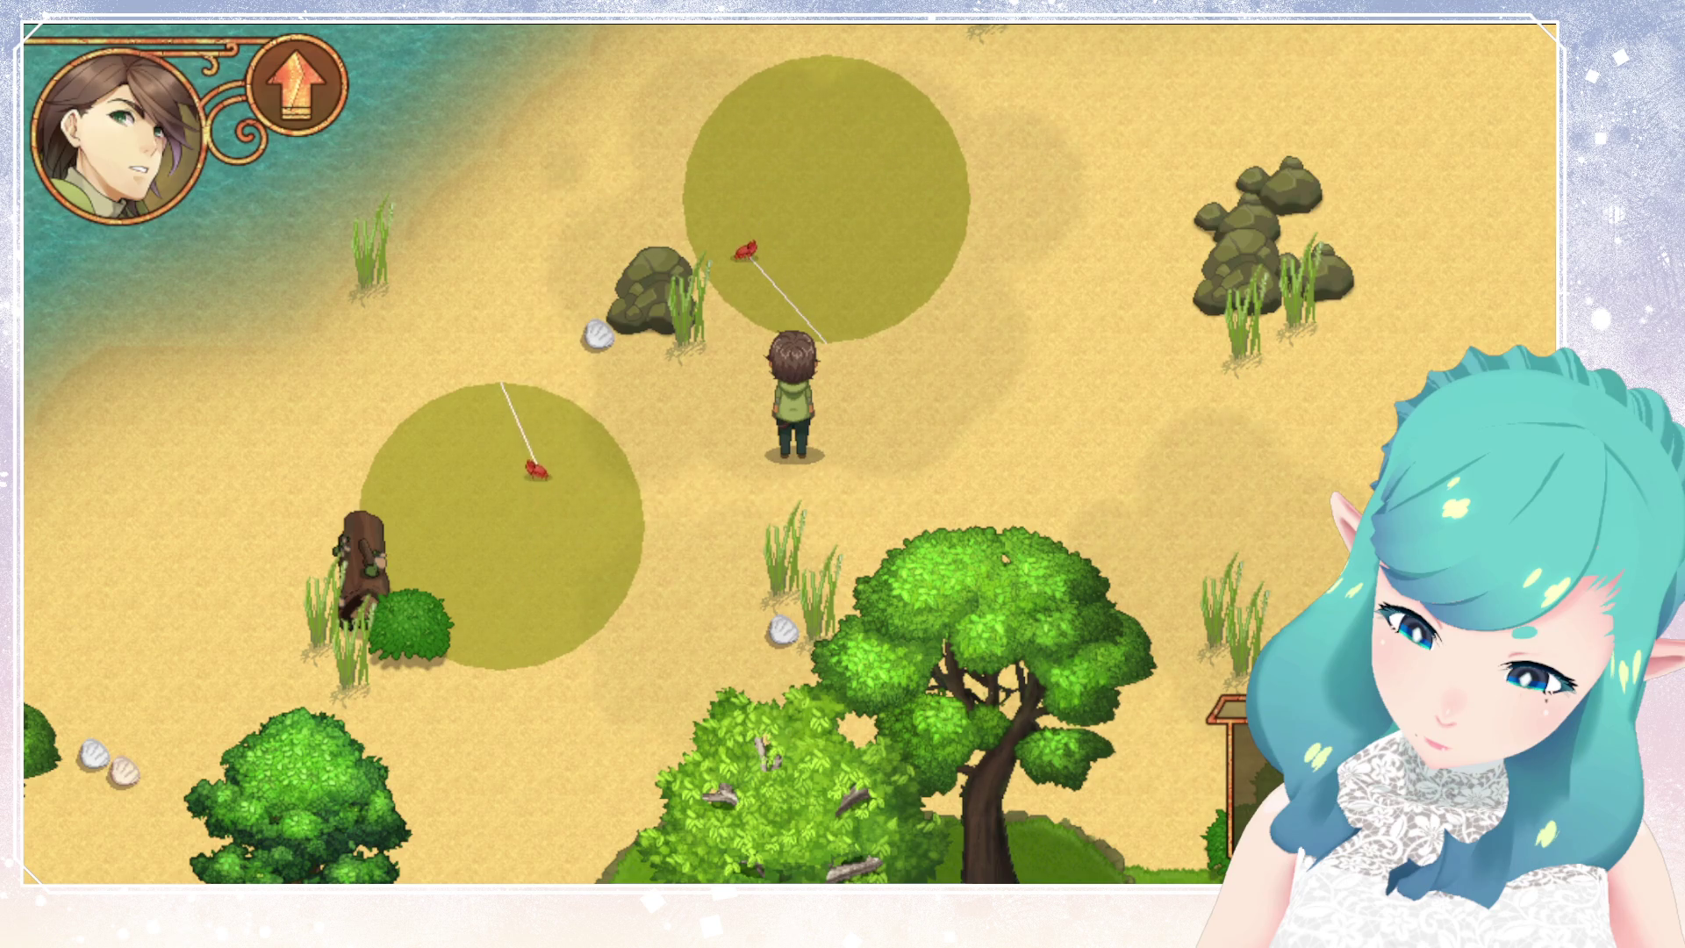
Step: Close the game and replace scr_time_seconds_to_frames(time) inside the clamp call with time
key("alt+F4")
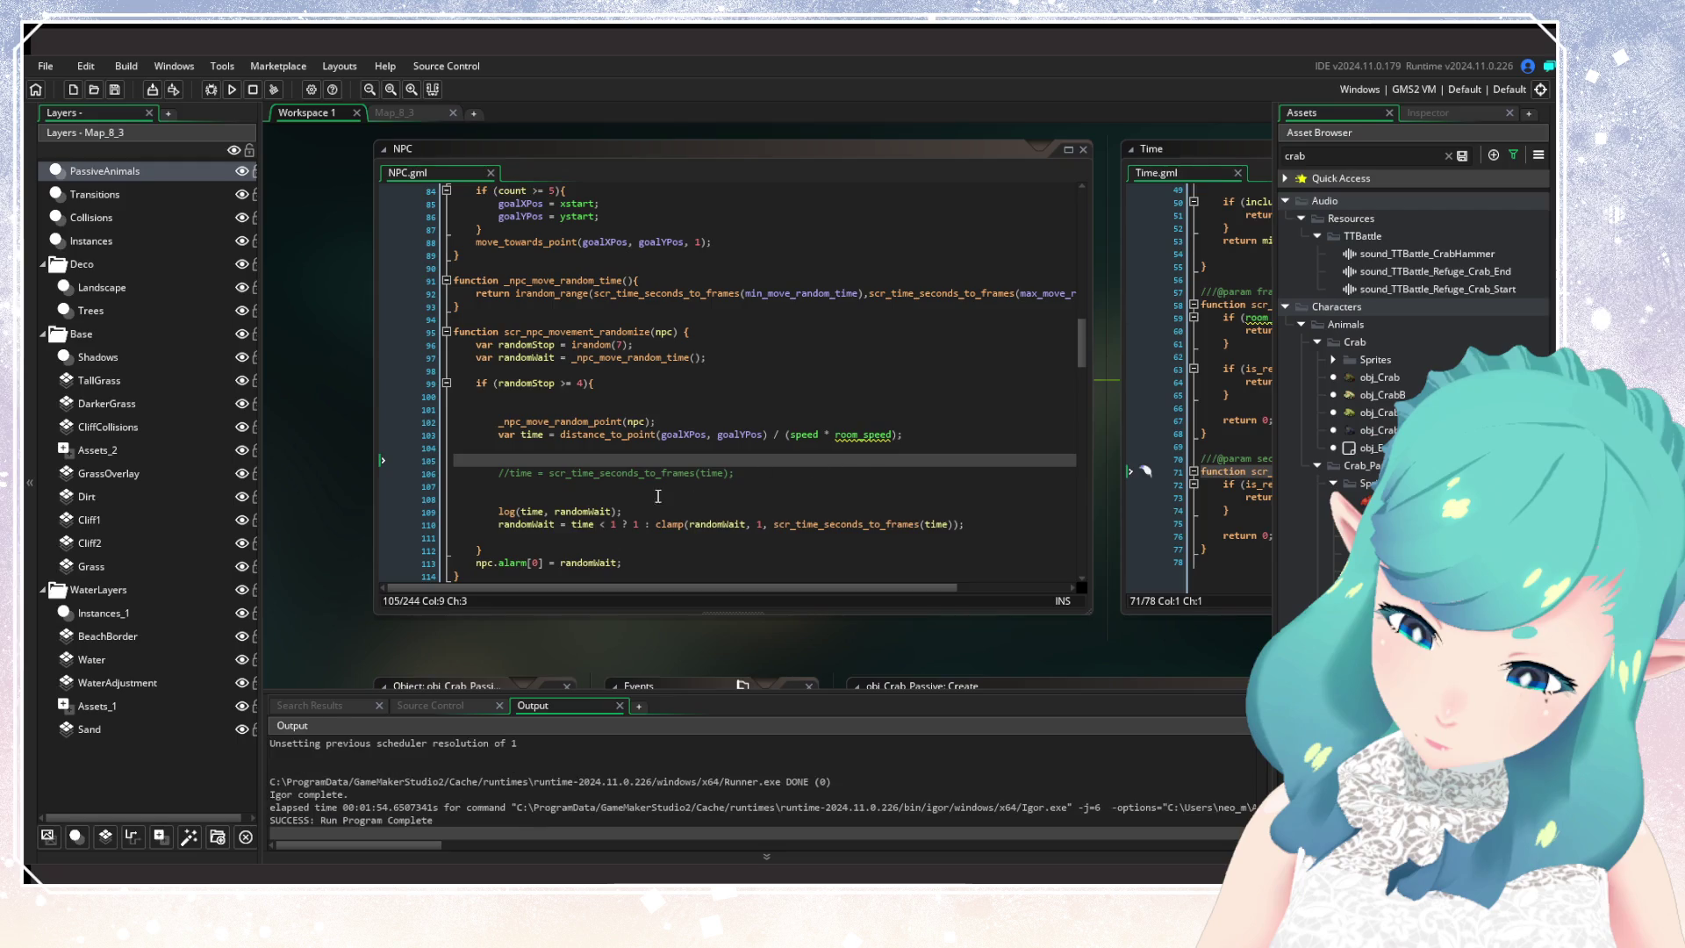
double_click(859, 527)
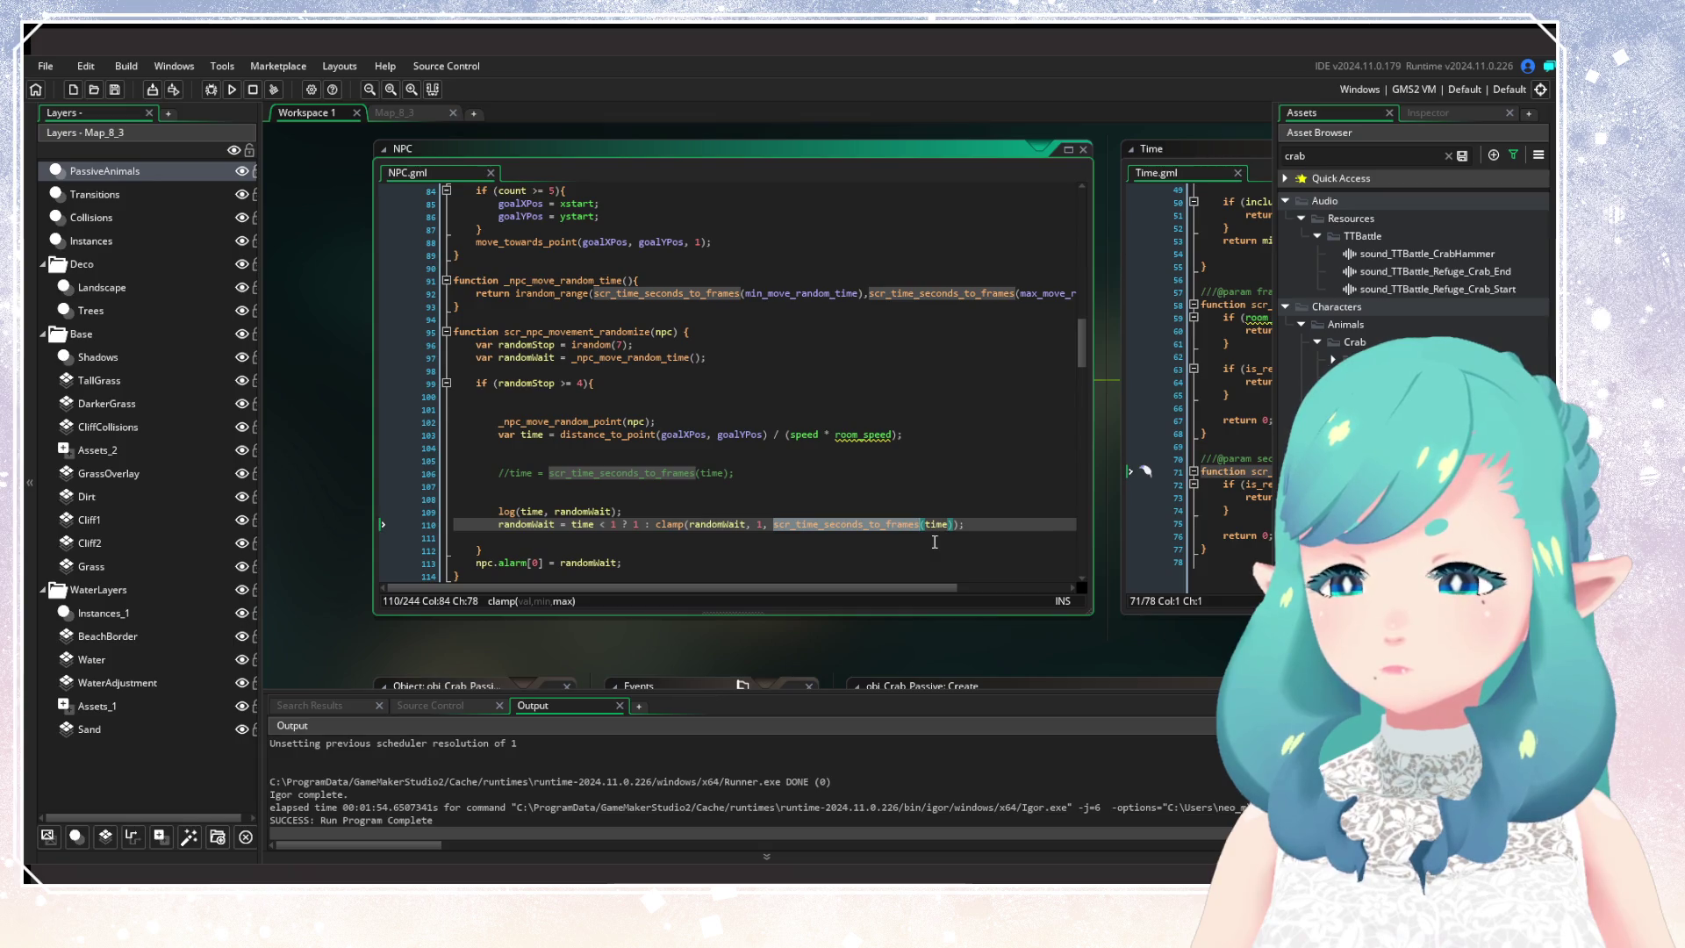
left_click(931, 525)
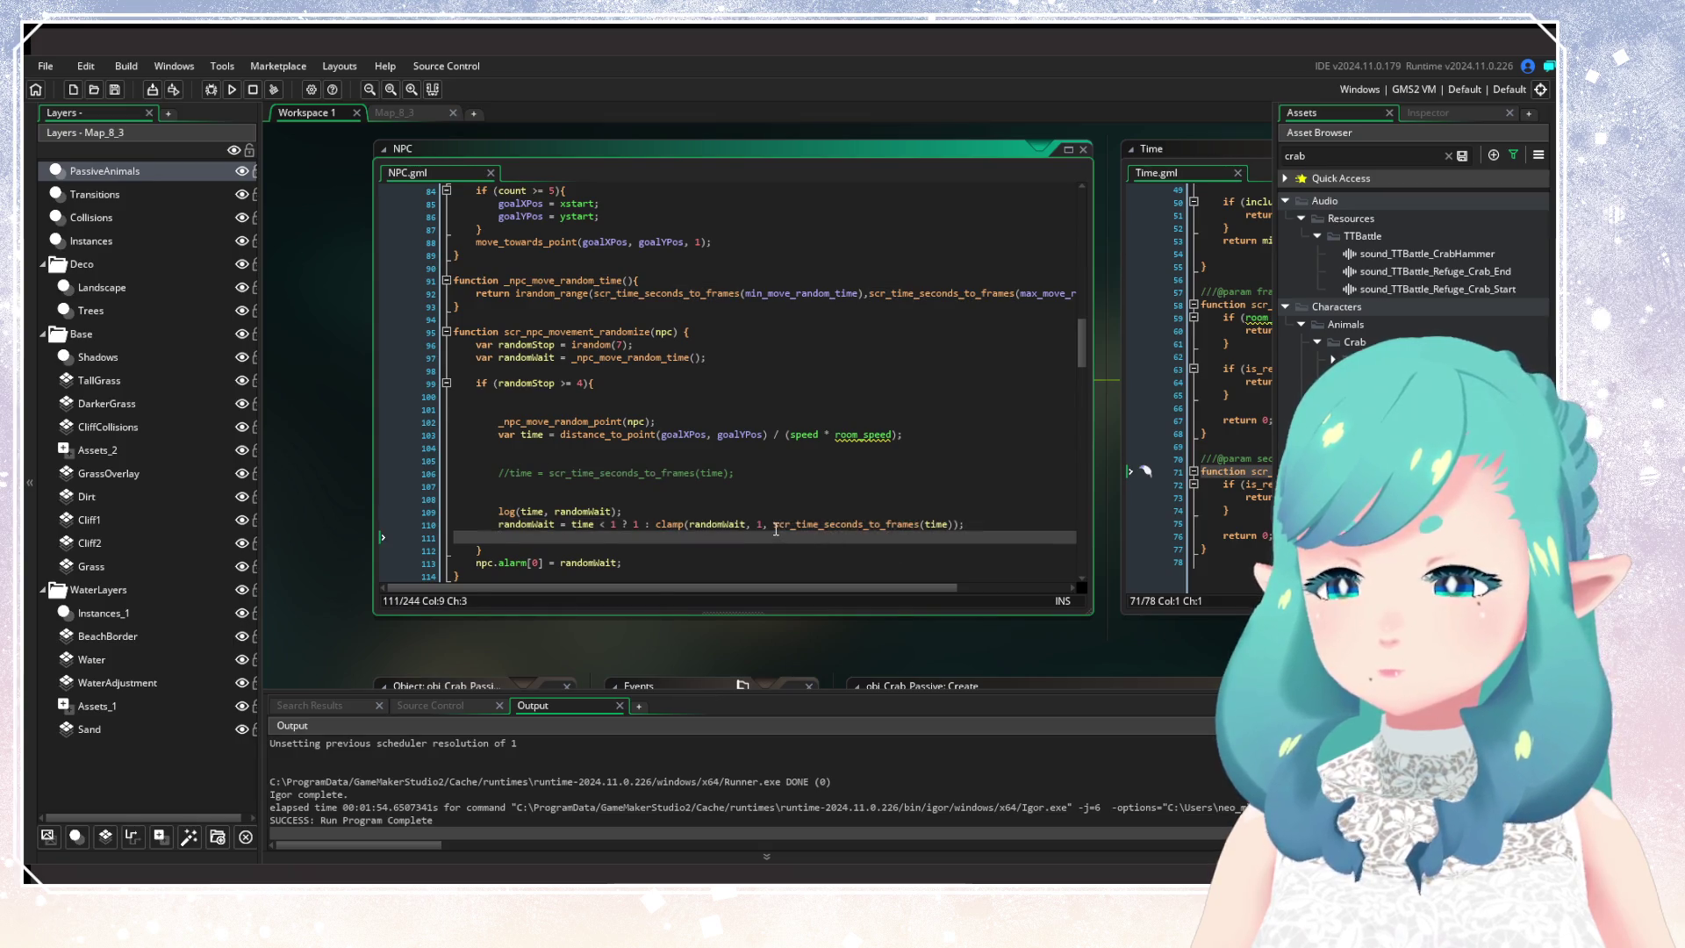
type("time")
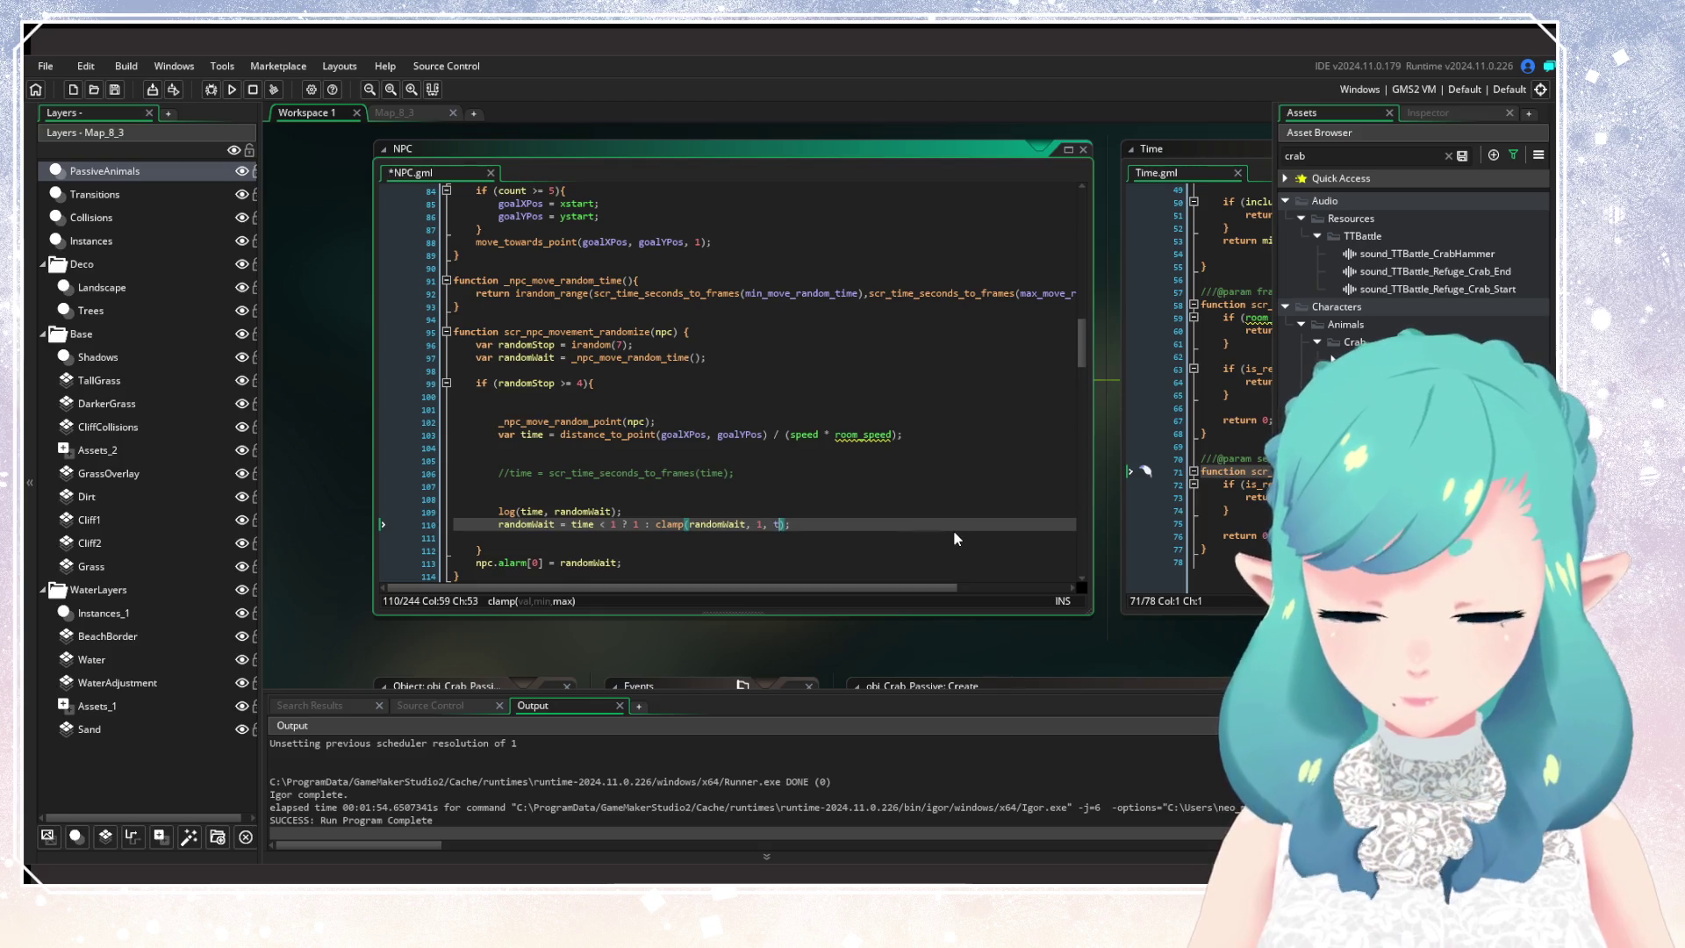
Step: Delete empty line 105 above the frame-conversion line, then save and rerun the game
left_click(722, 473)
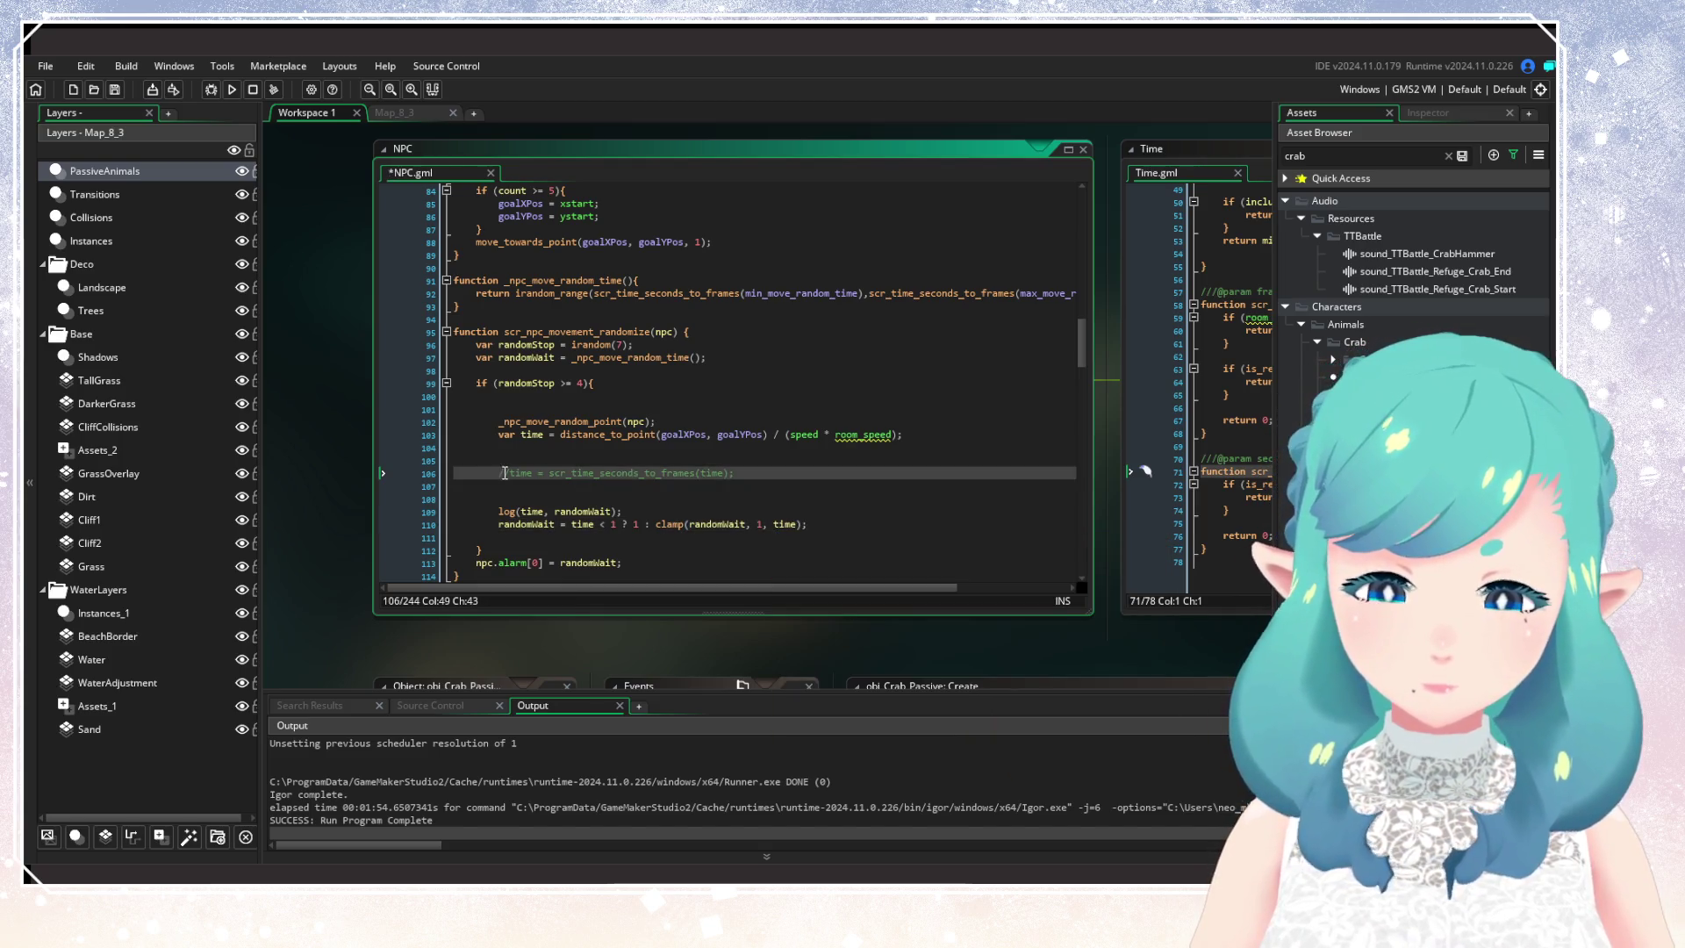
left_click(540, 460)
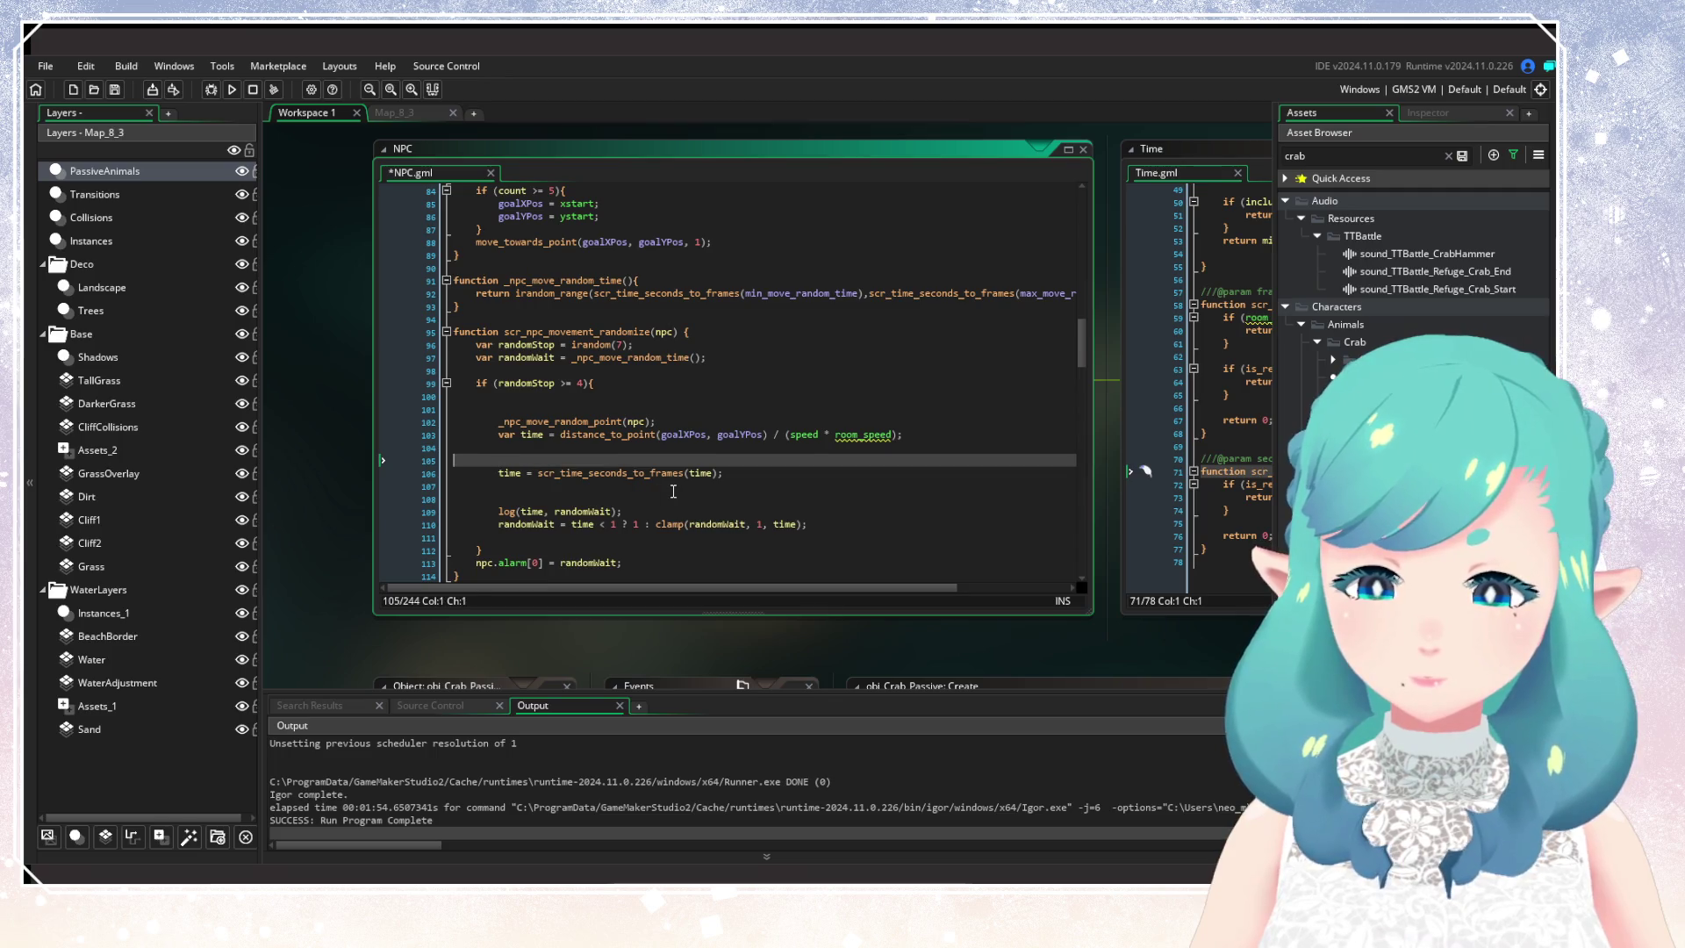
key("BackSpace")
key("BackSpace")
left_click(645, 482)
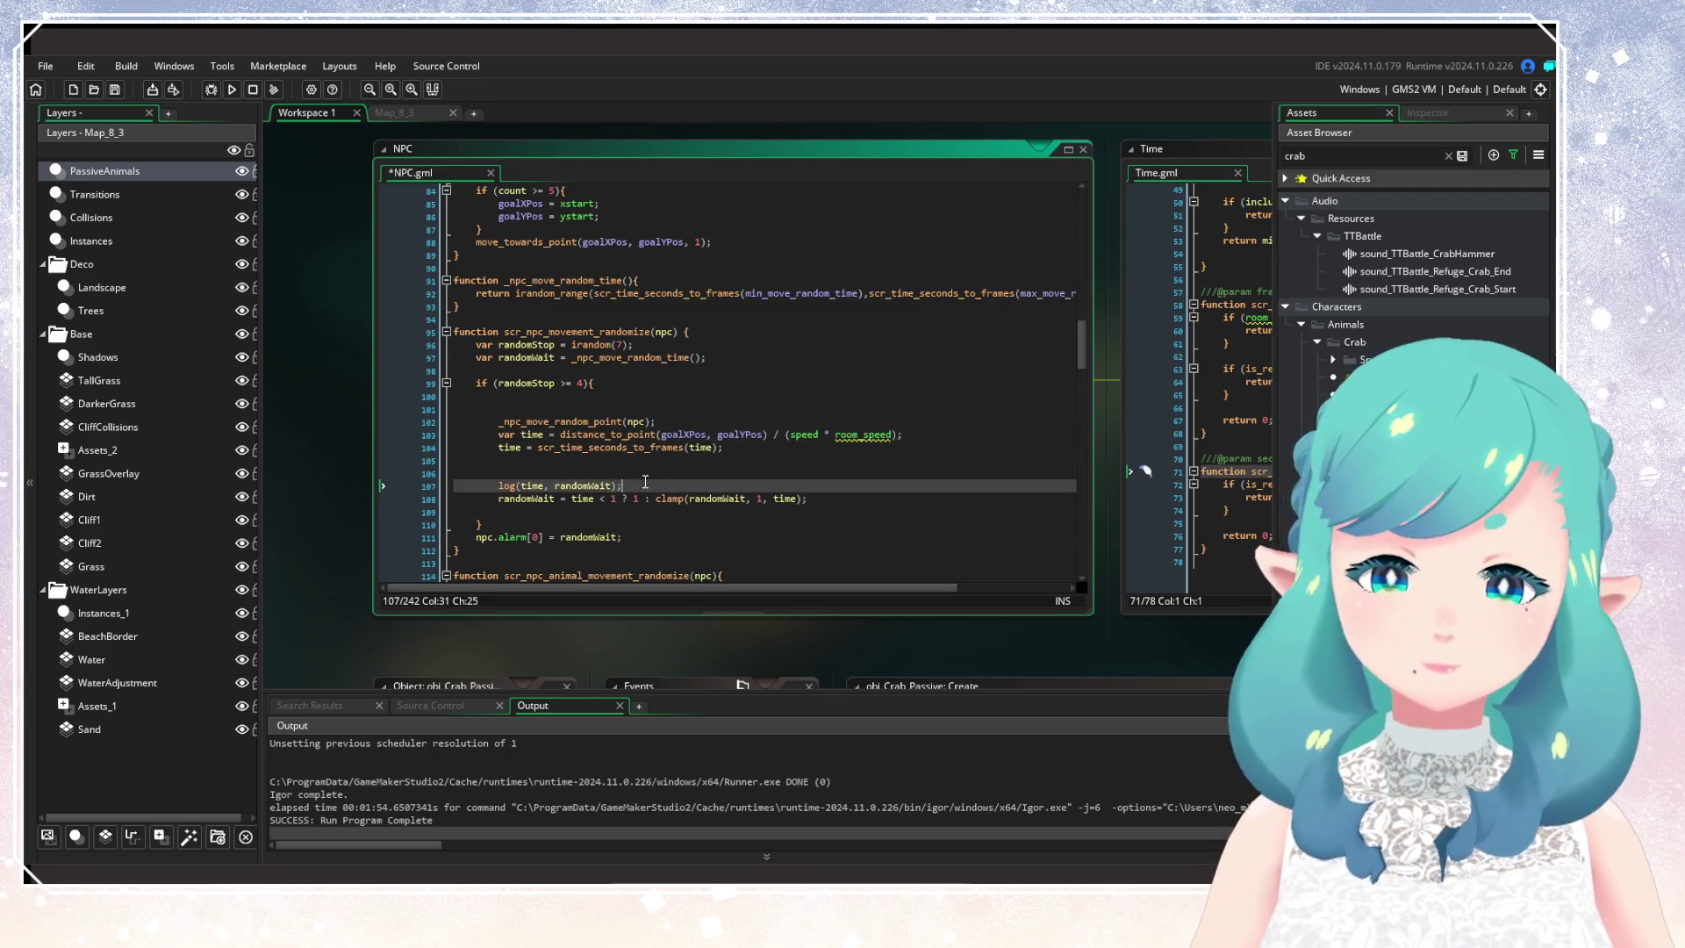
key("F5")
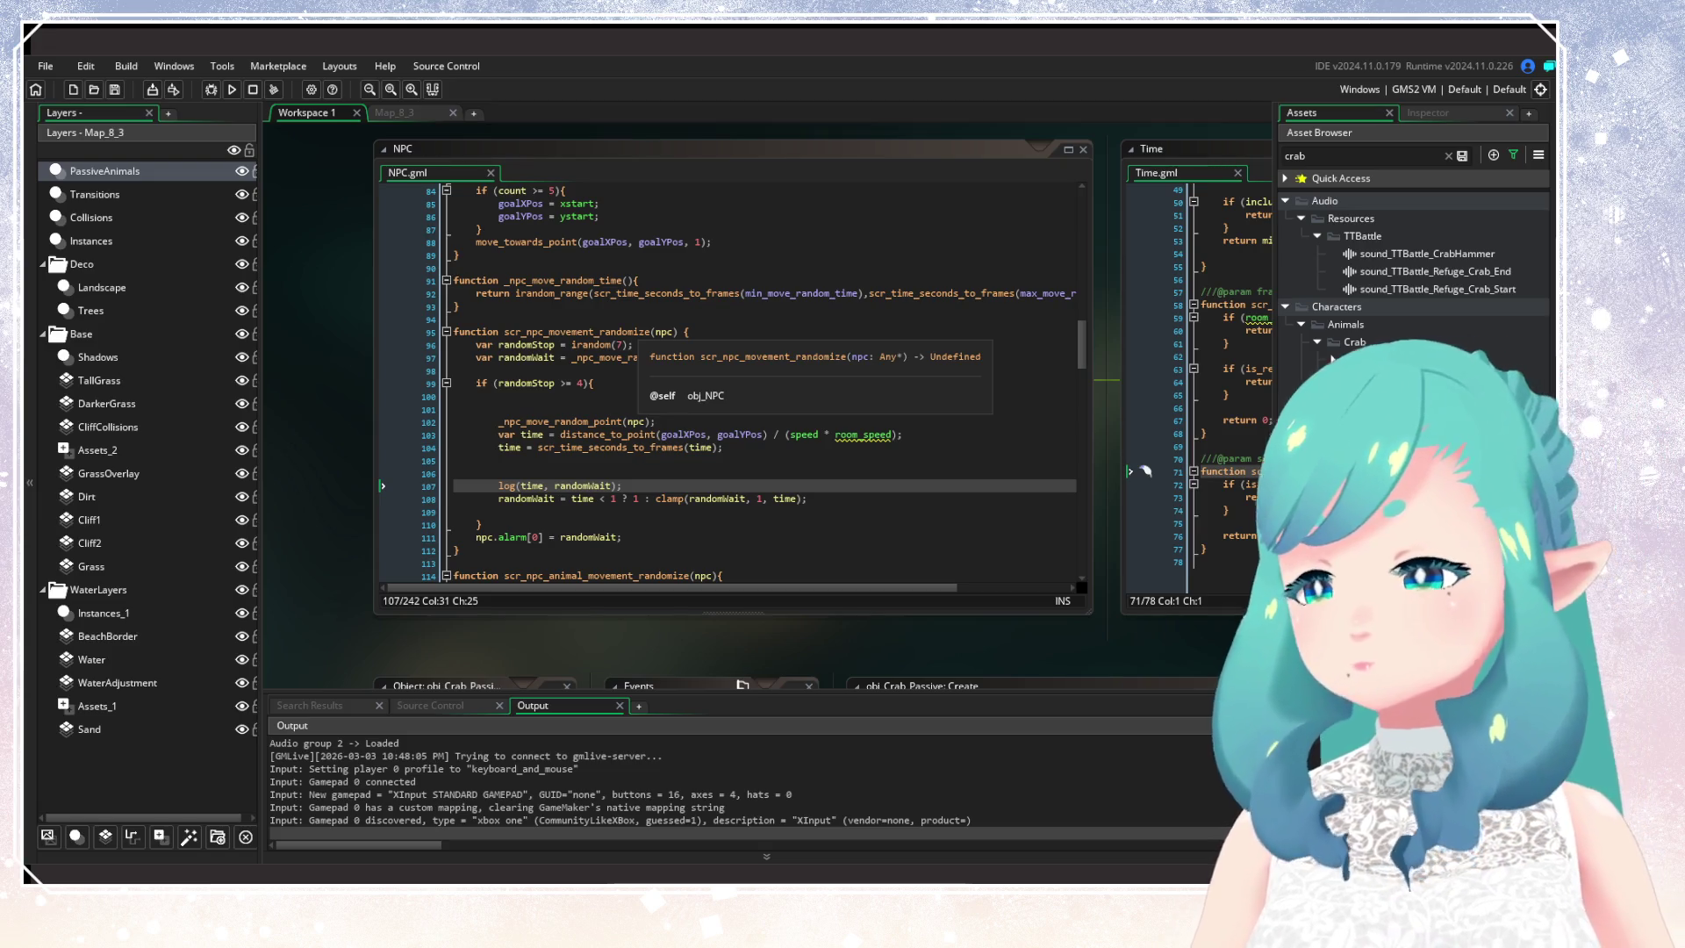
Step: Continue from the saved game and walk the player right past the lavender bush onto the sand
key("Return")
key("Return")
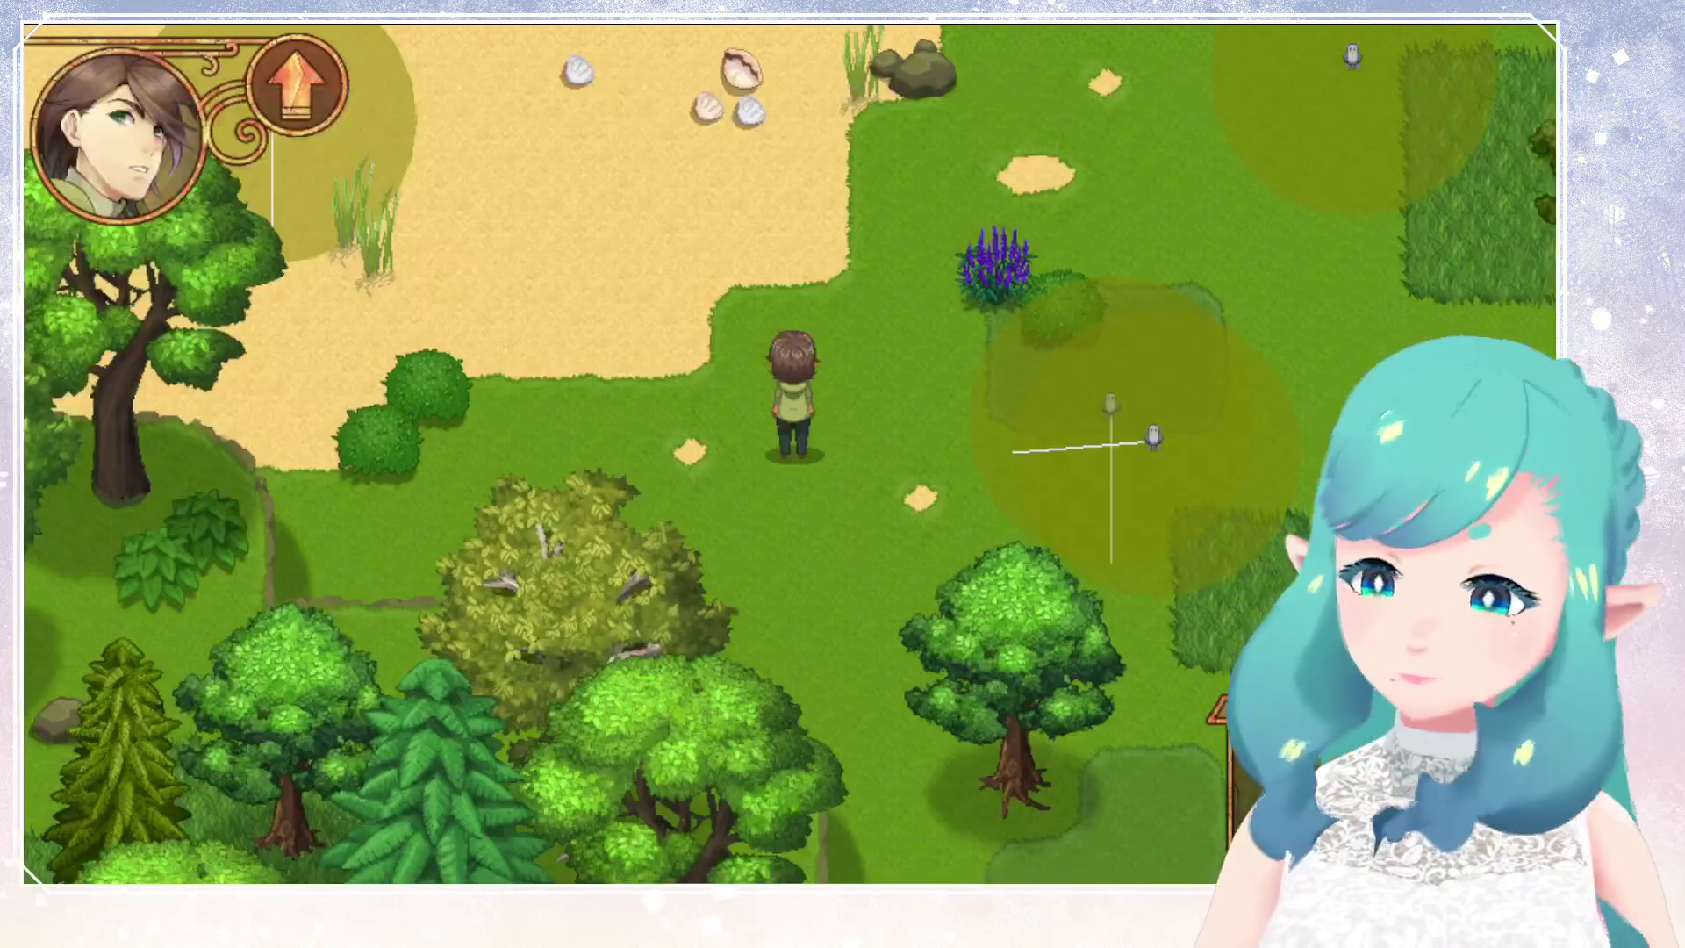
key("Right")
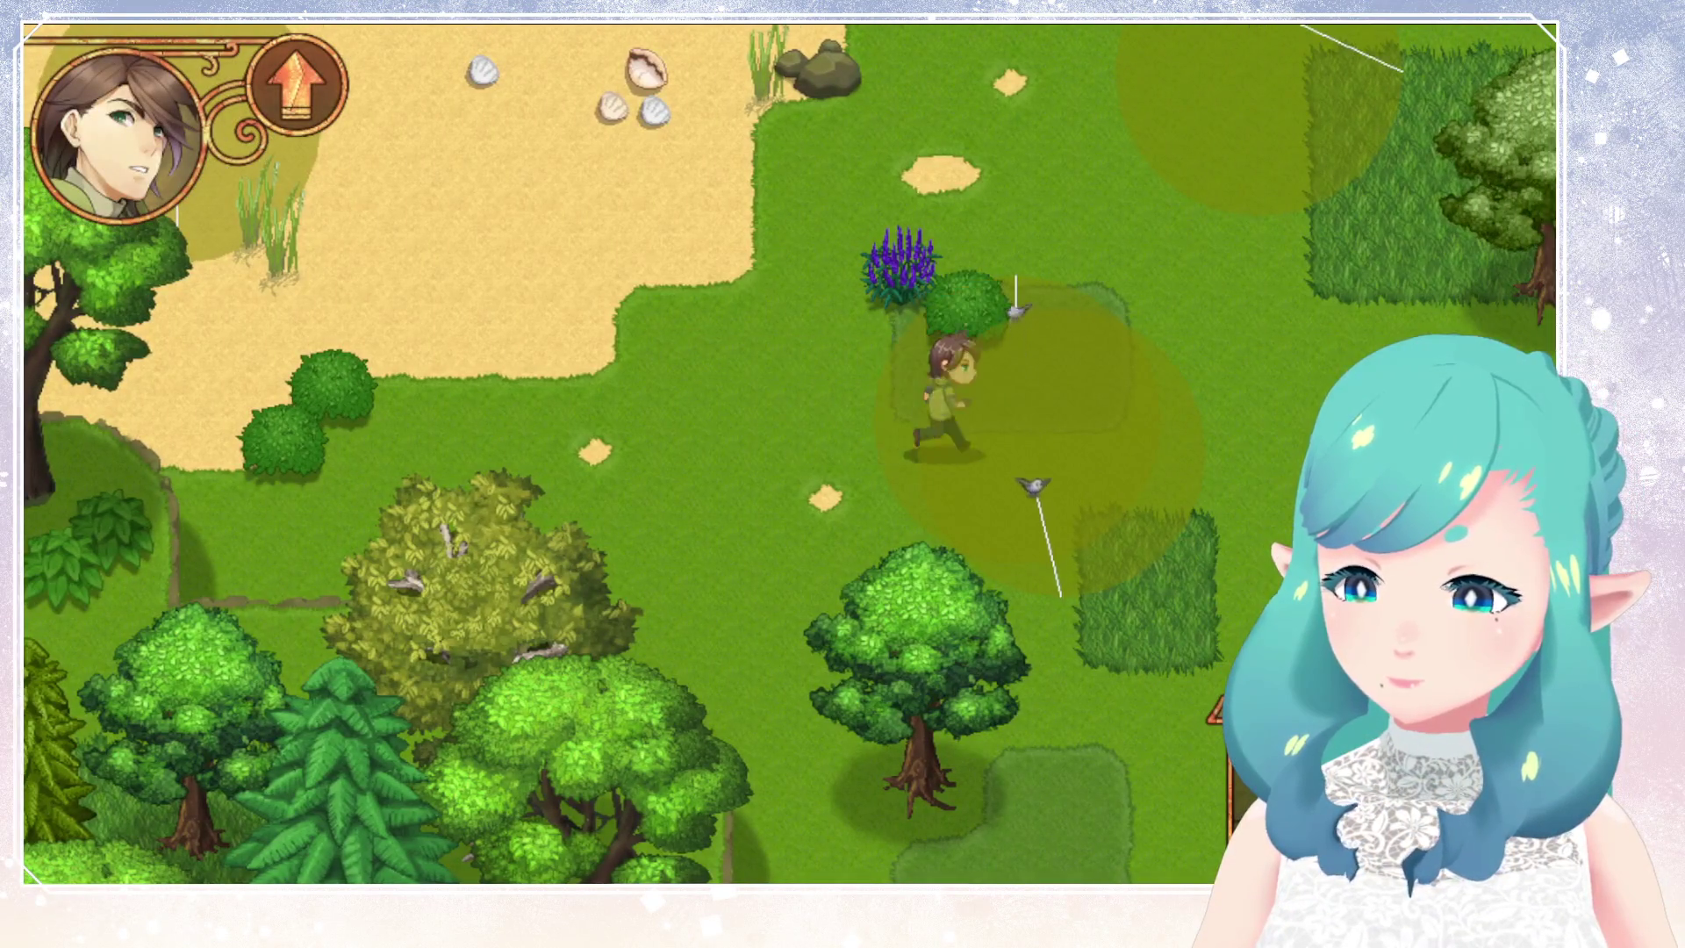
key("Up")
key("Right")
key("Up")
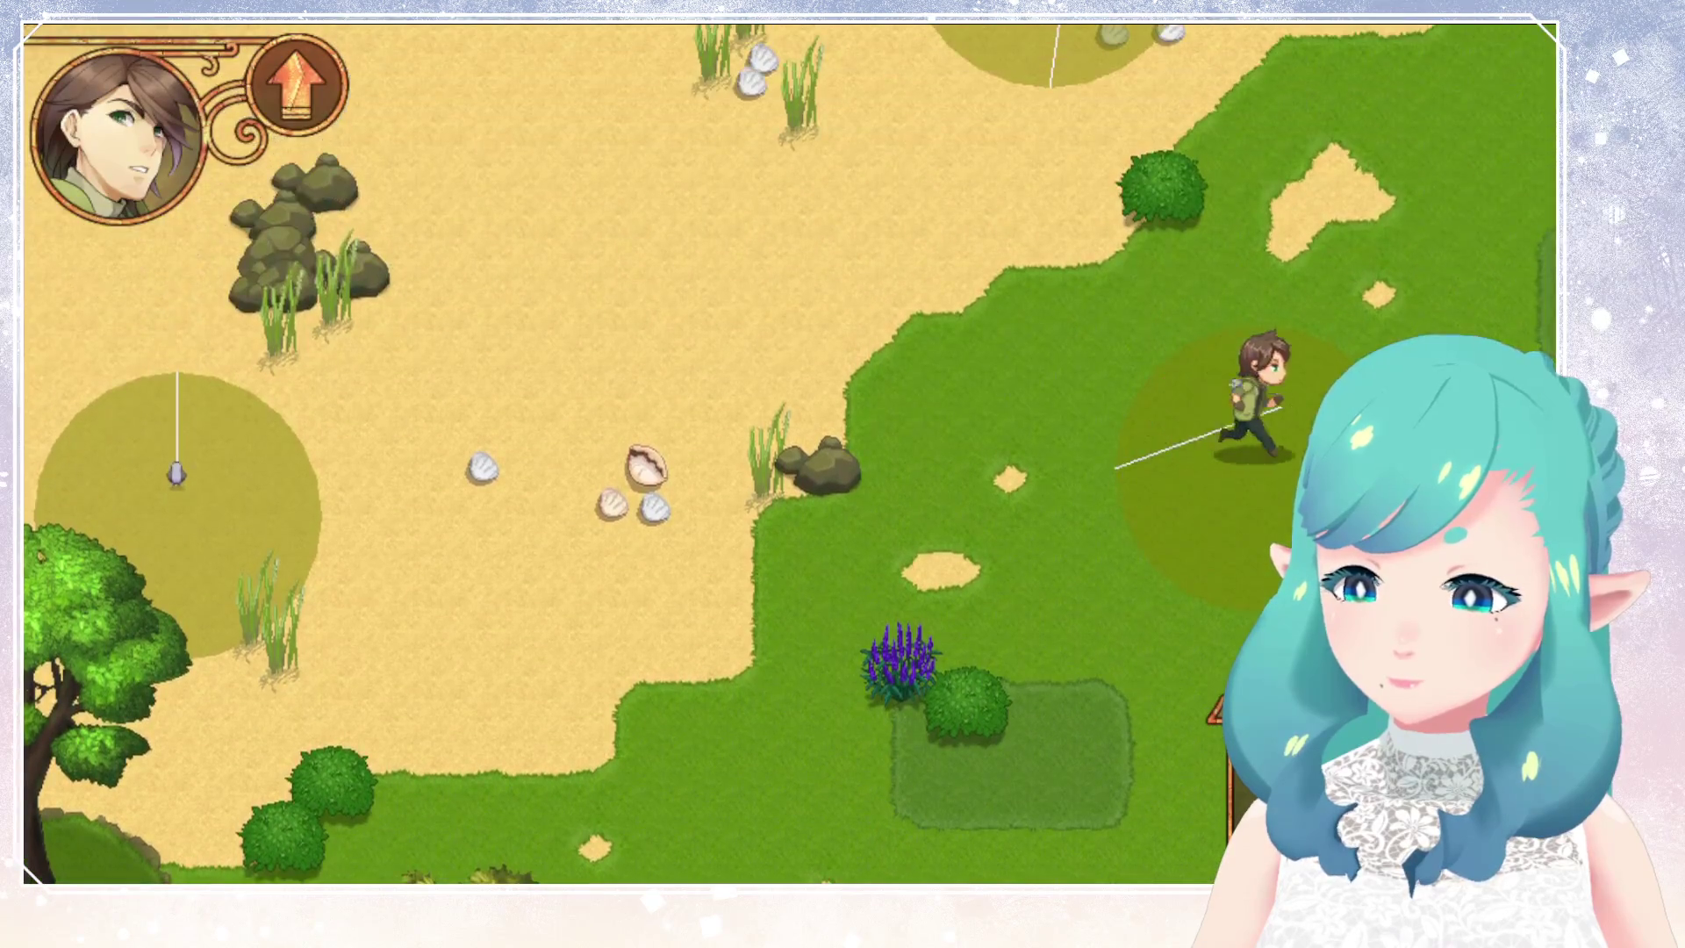
key("Up")
Step: Walk left along the beach until the player stands between the two roaming crabs
key("Left")
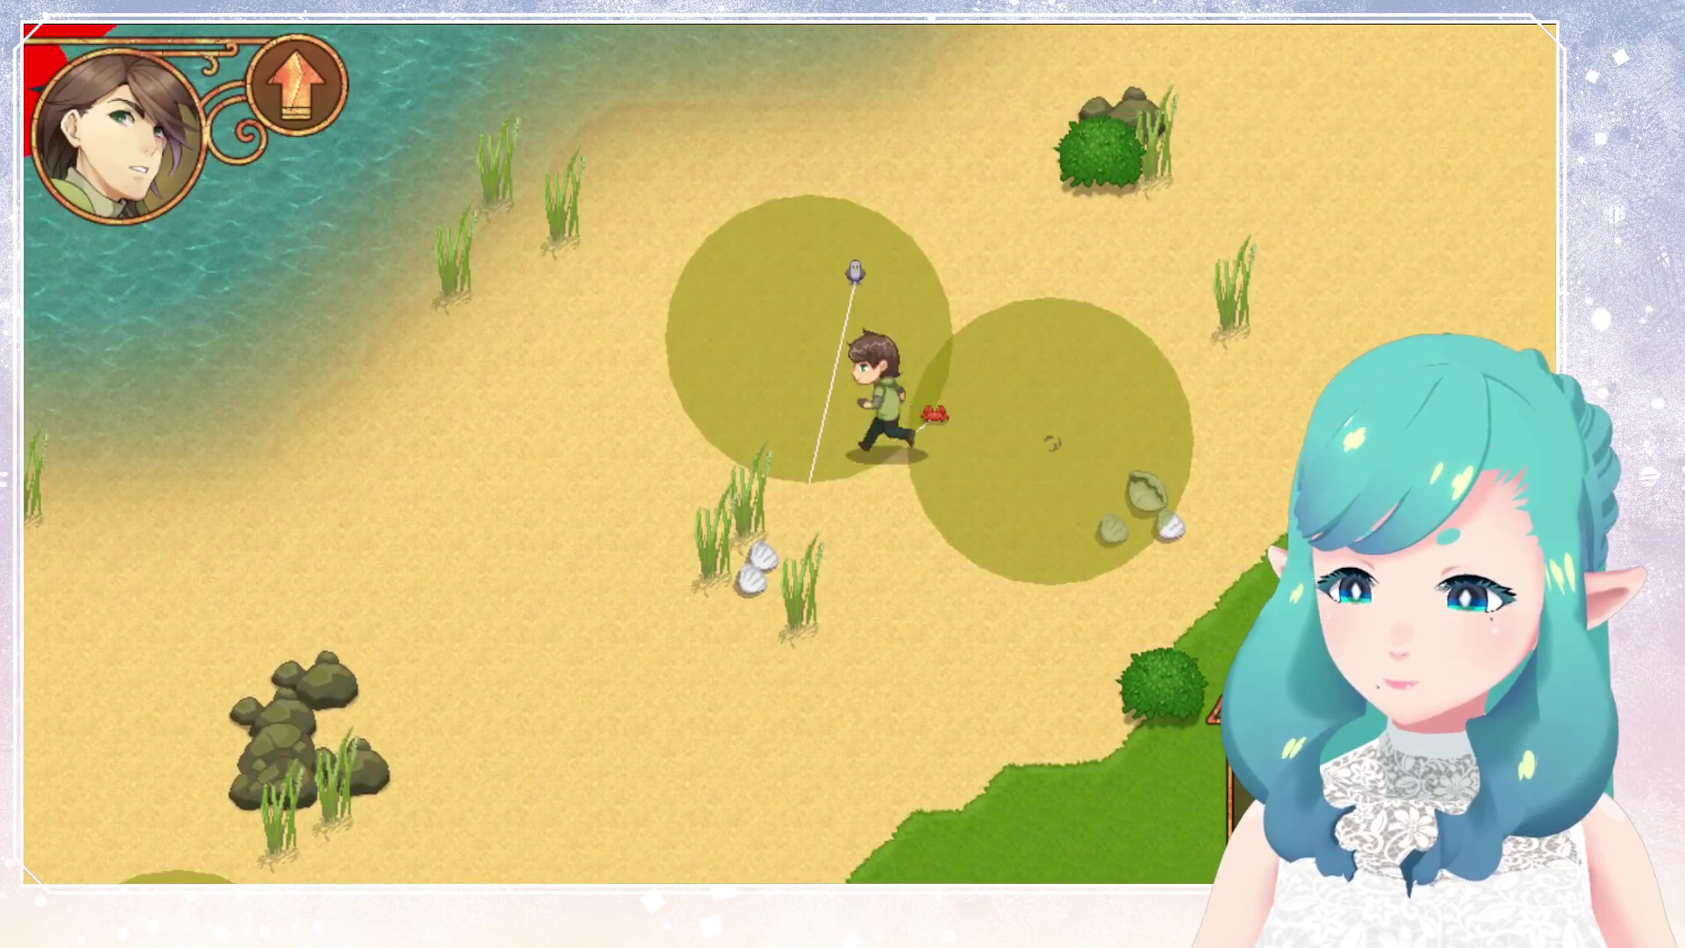
key("Up")
key("Left")
key("Down")
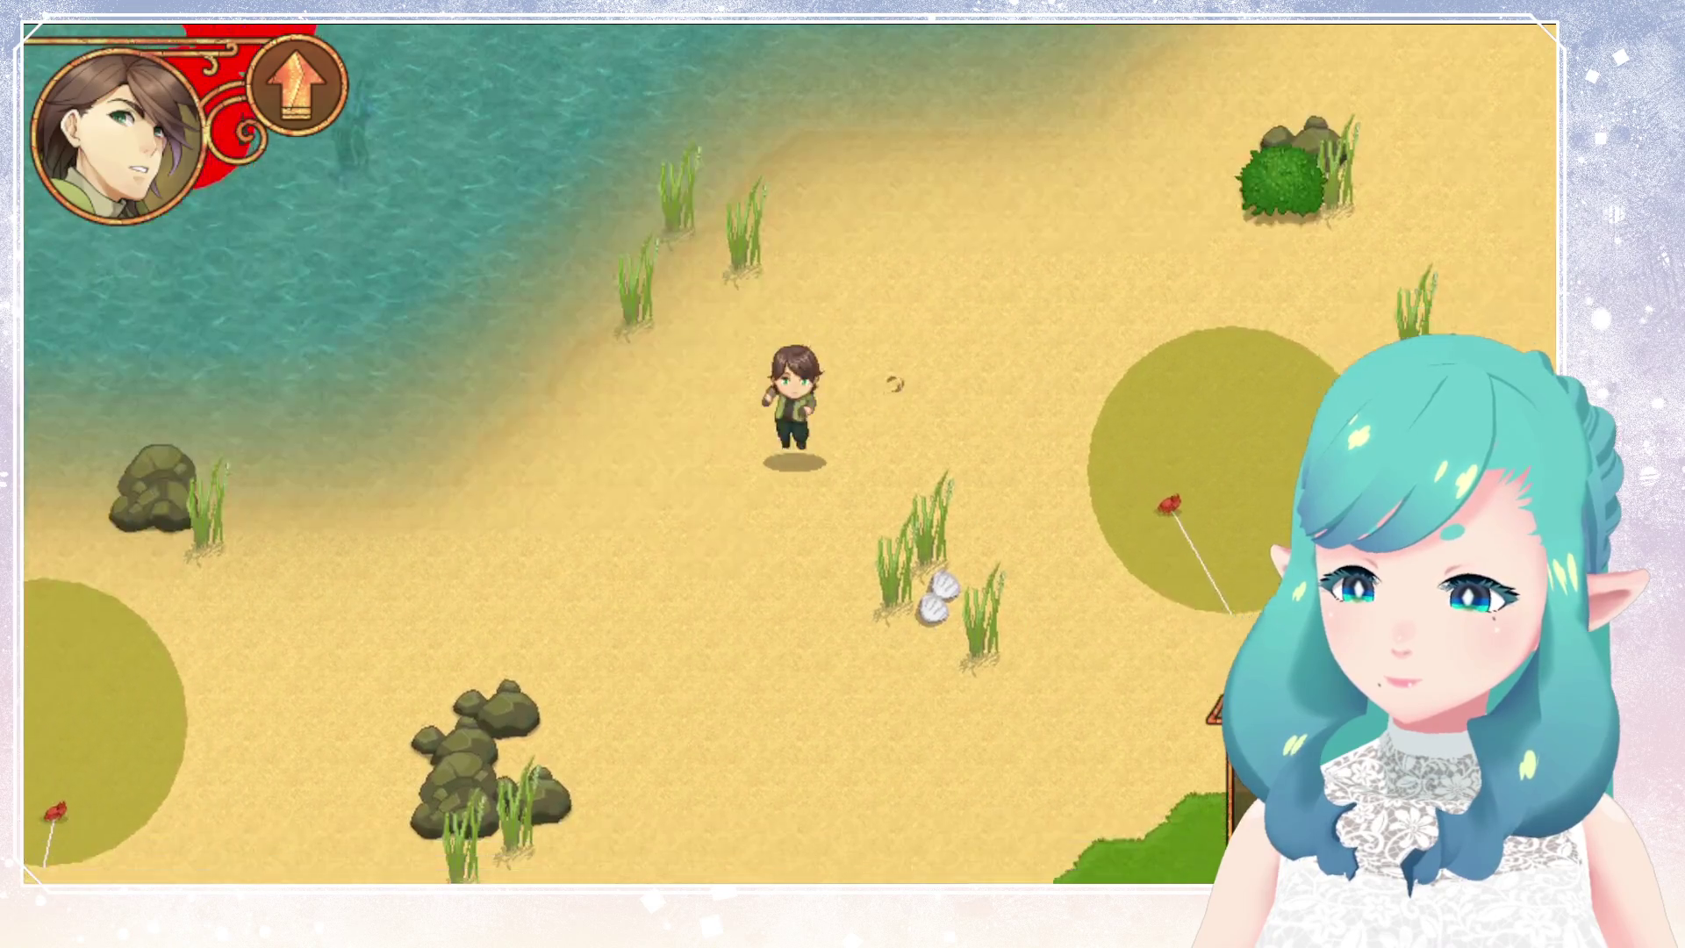
key("Left")
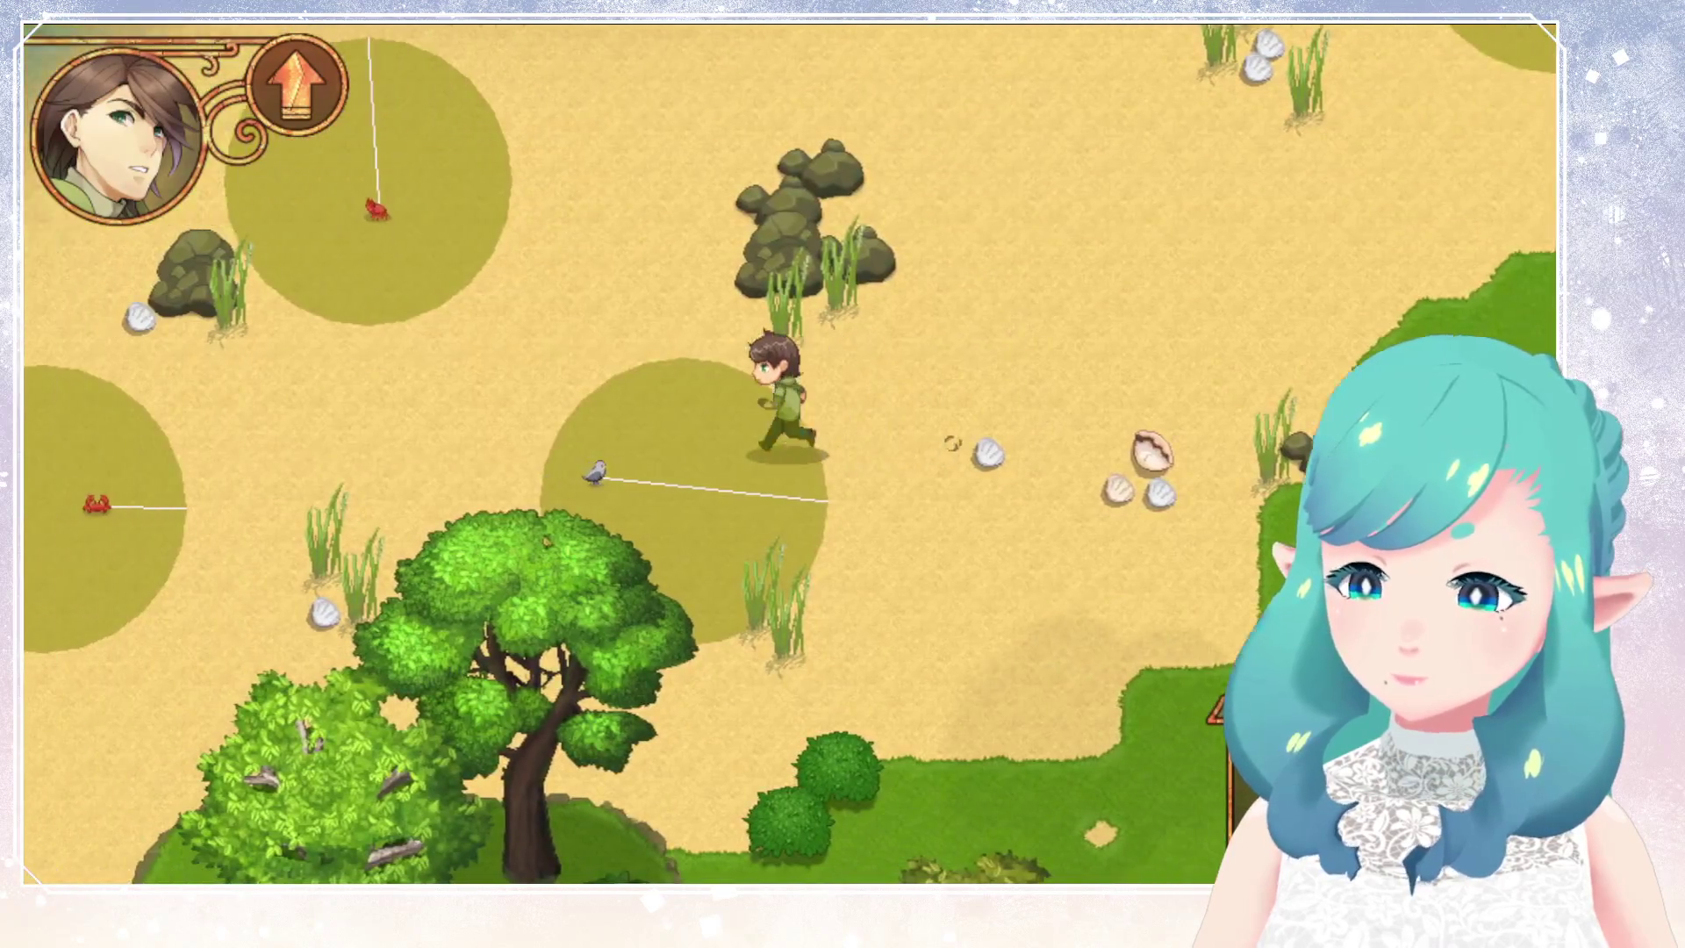
key("Up")
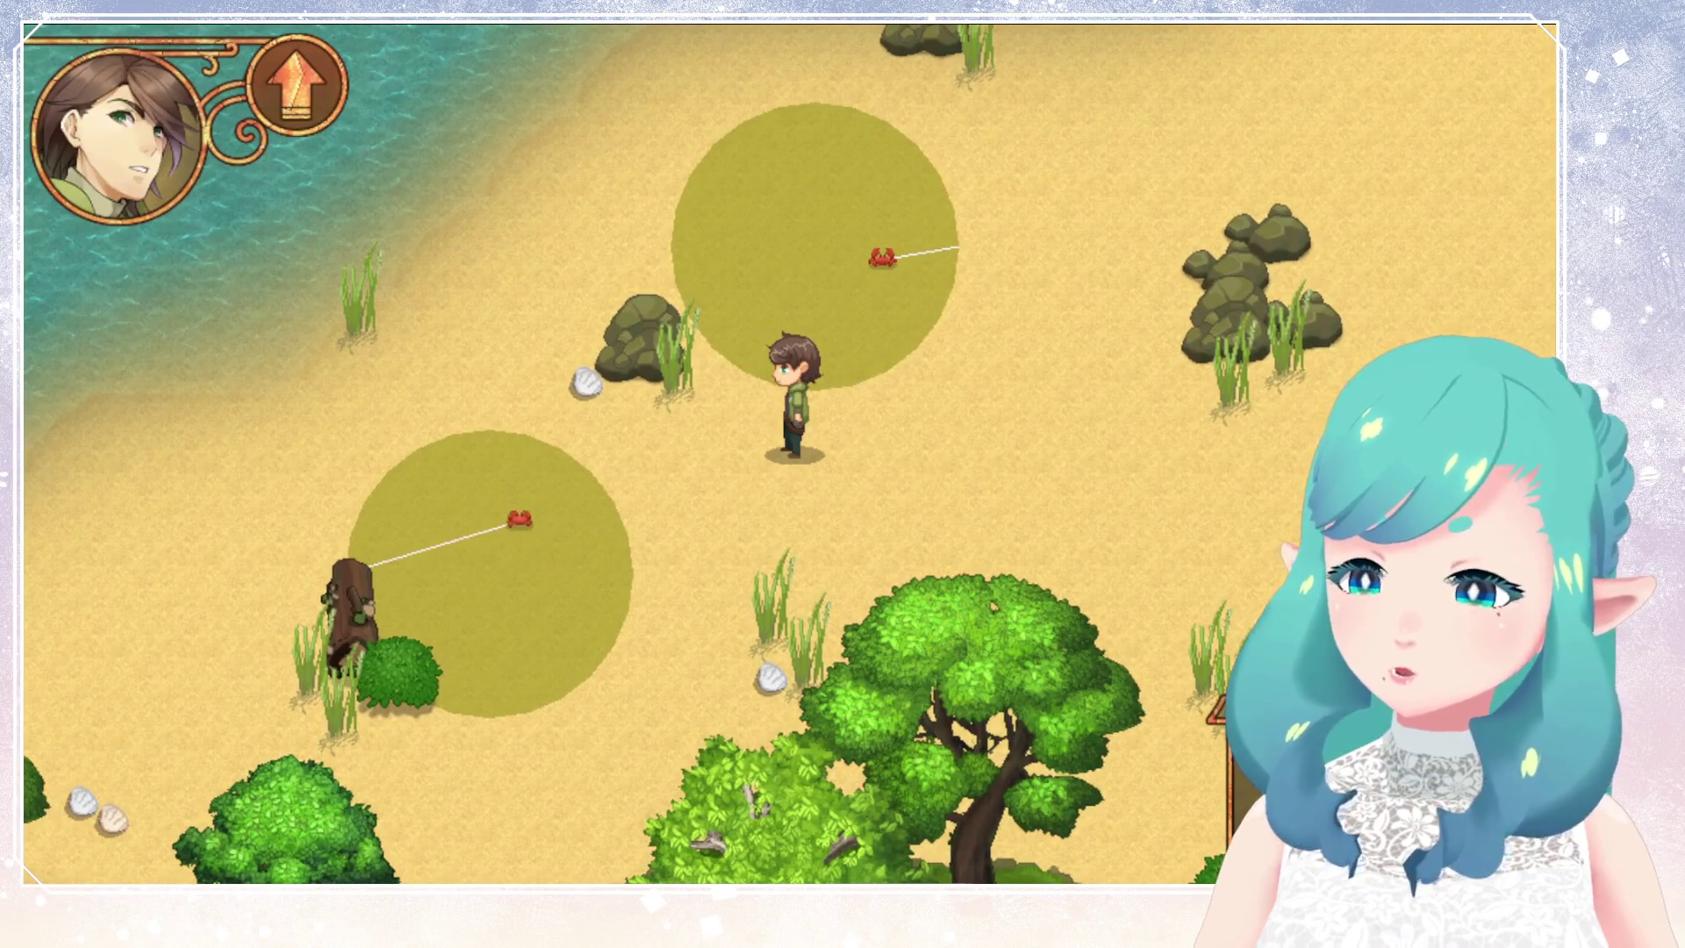
key("Down")
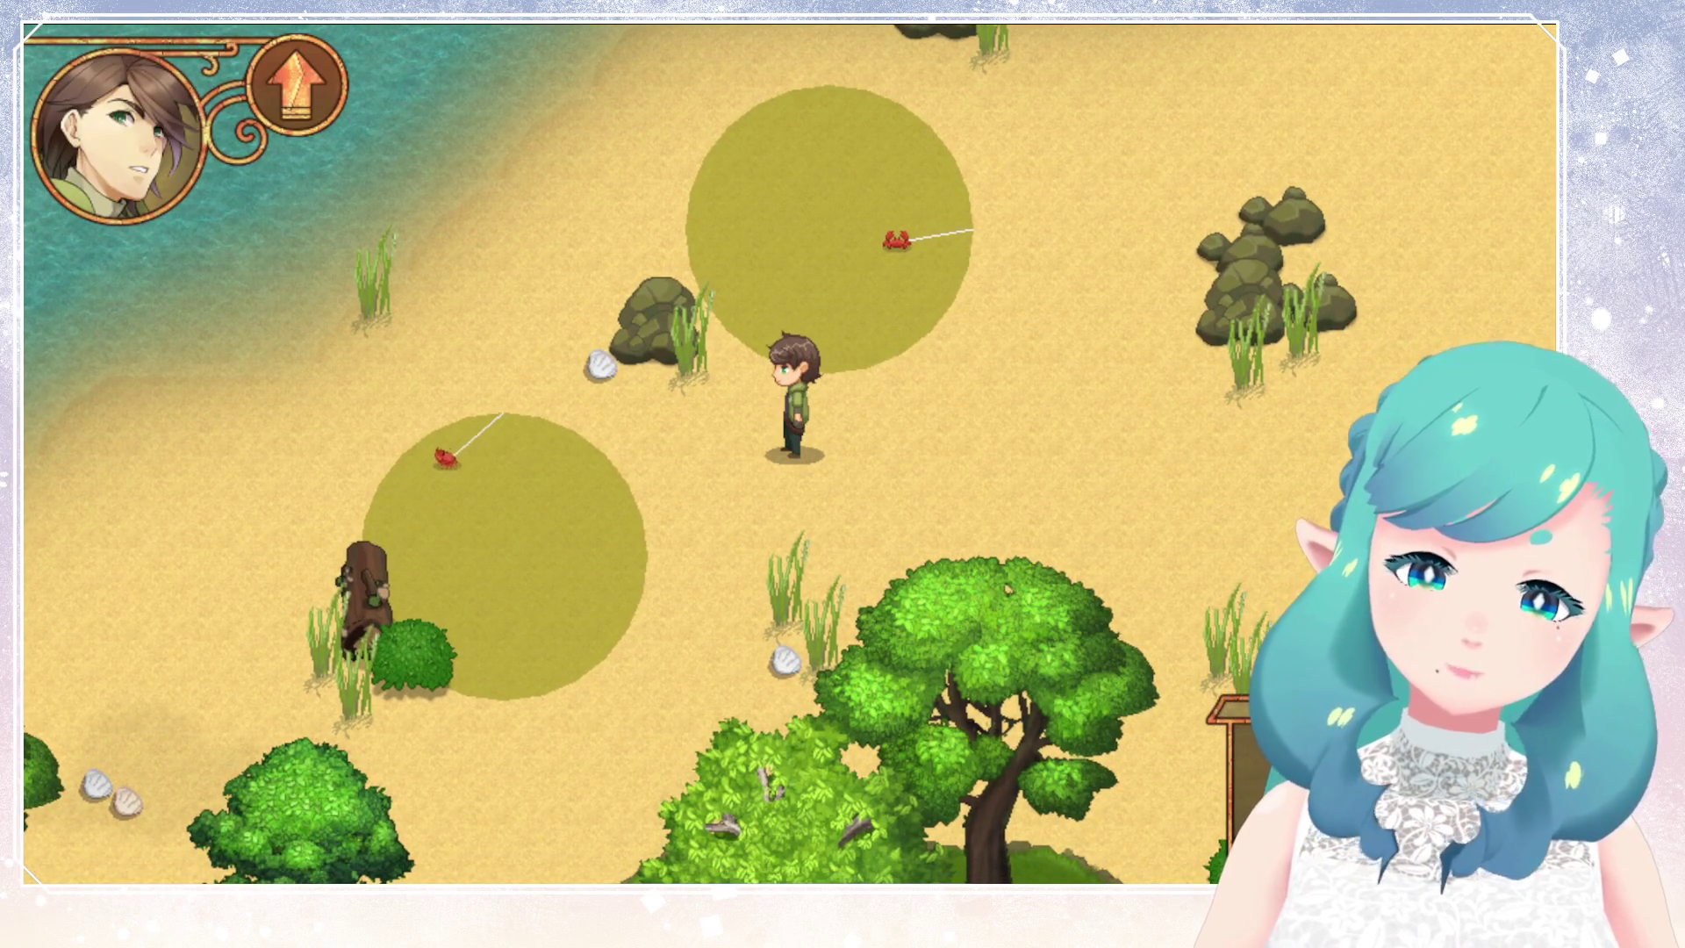